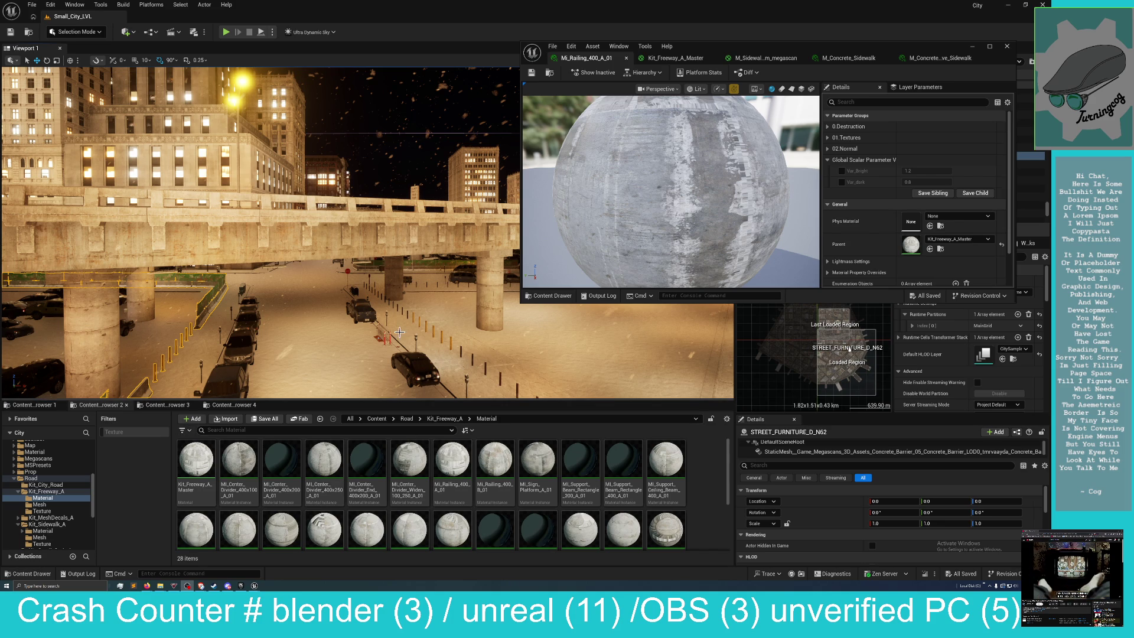
# Select a city building's rooftop and show its SM_arbitrary_roof_142 component's Element 0 material.
pyautogui.moveTo(366, 236); pyautogui.dragTo(366, 65)
pyautogui.click(331, 242)
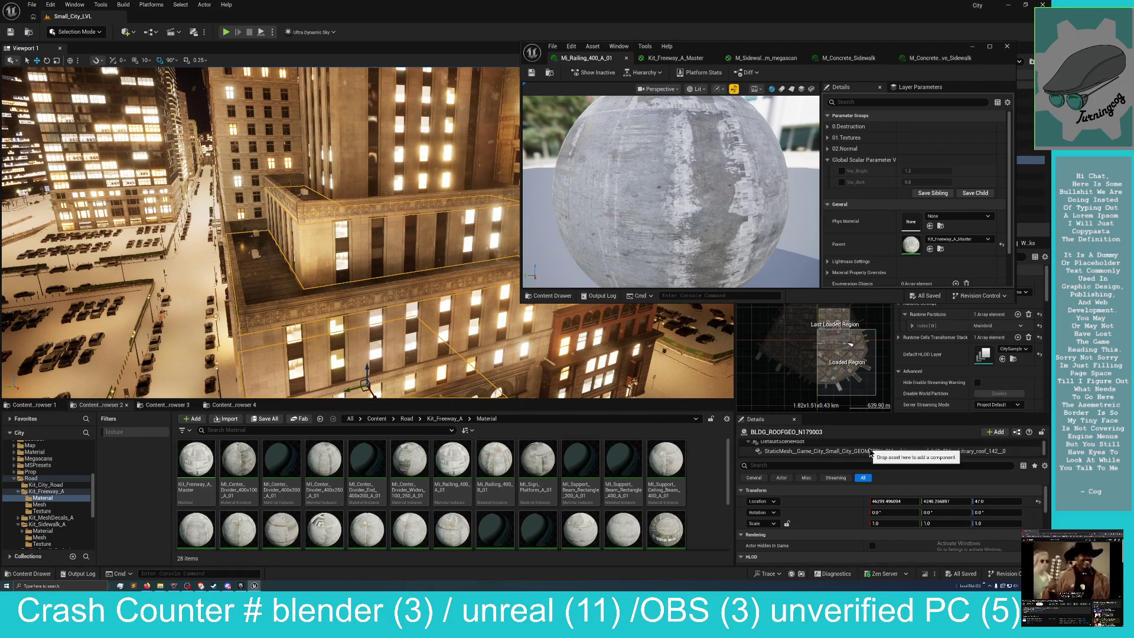
pyautogui.click(880, 452)
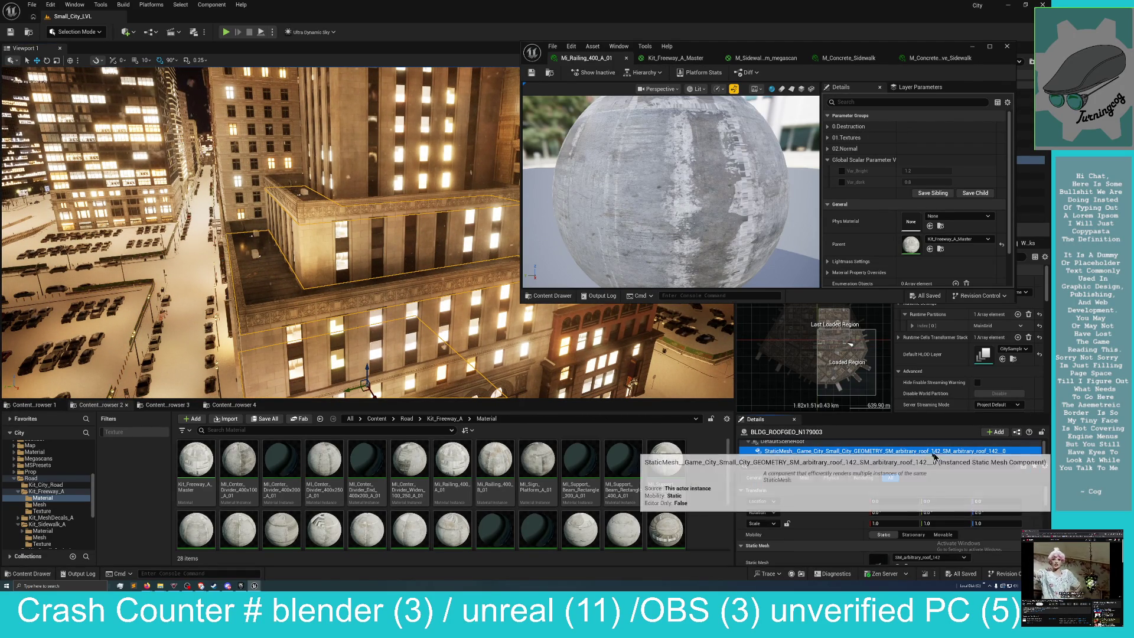
pyautogui.scroll(-2, 939, 517)
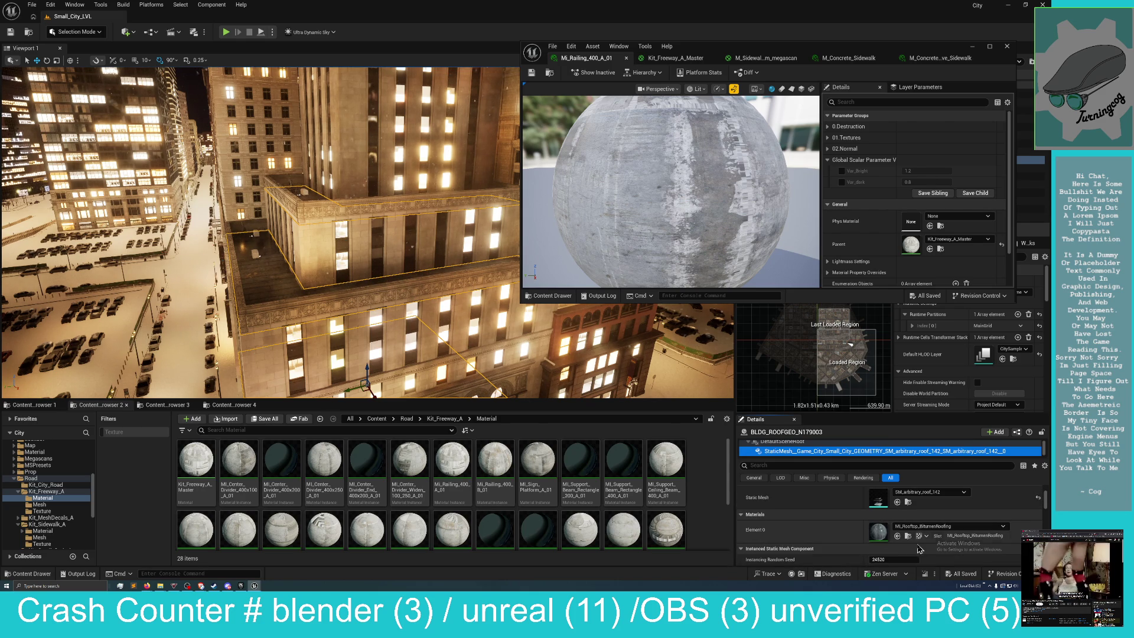
# Open the roof's MI_Rooftop material instance and browse to its parent material M_Rooftop.
pyautogui.click(910, 538)
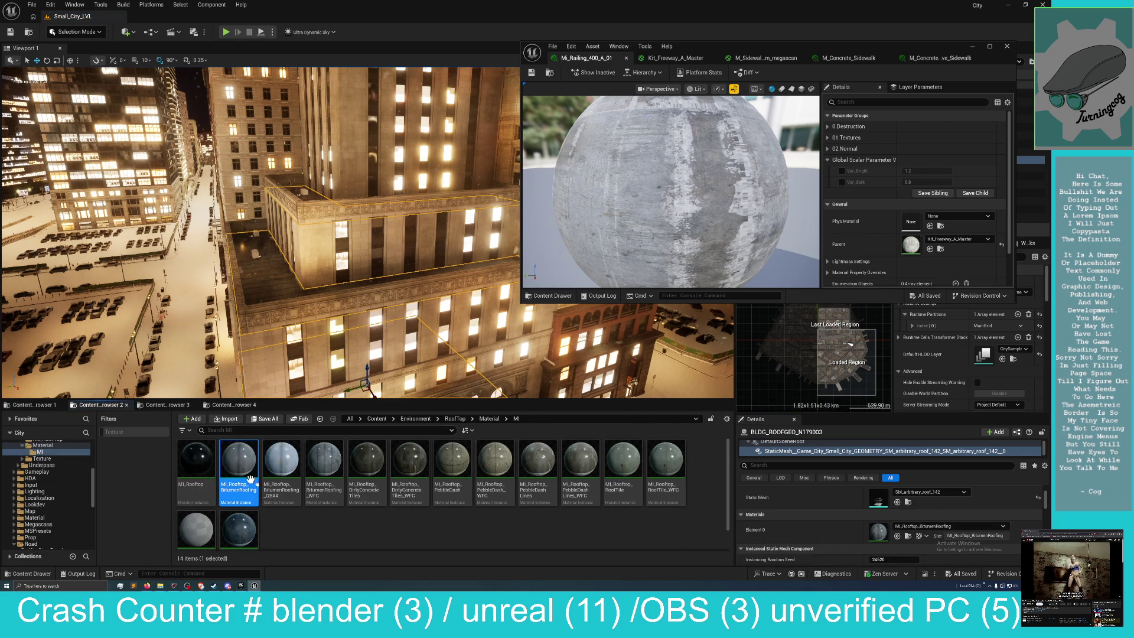
pyautogui.click(198, 464)
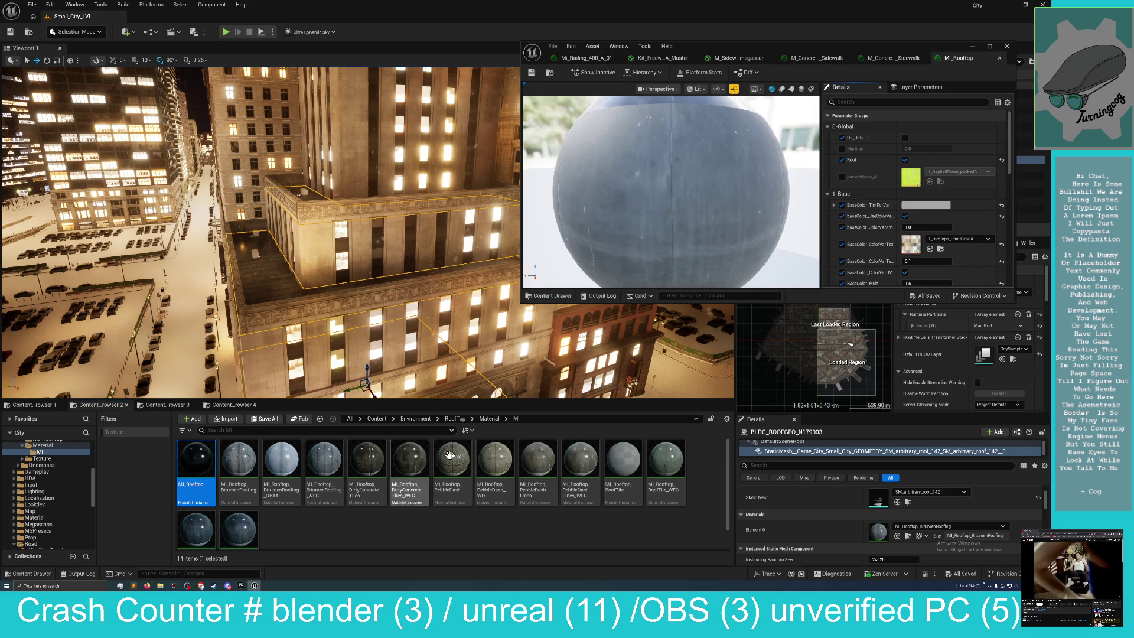
pyautogui.scroll(-1, 488, 494)
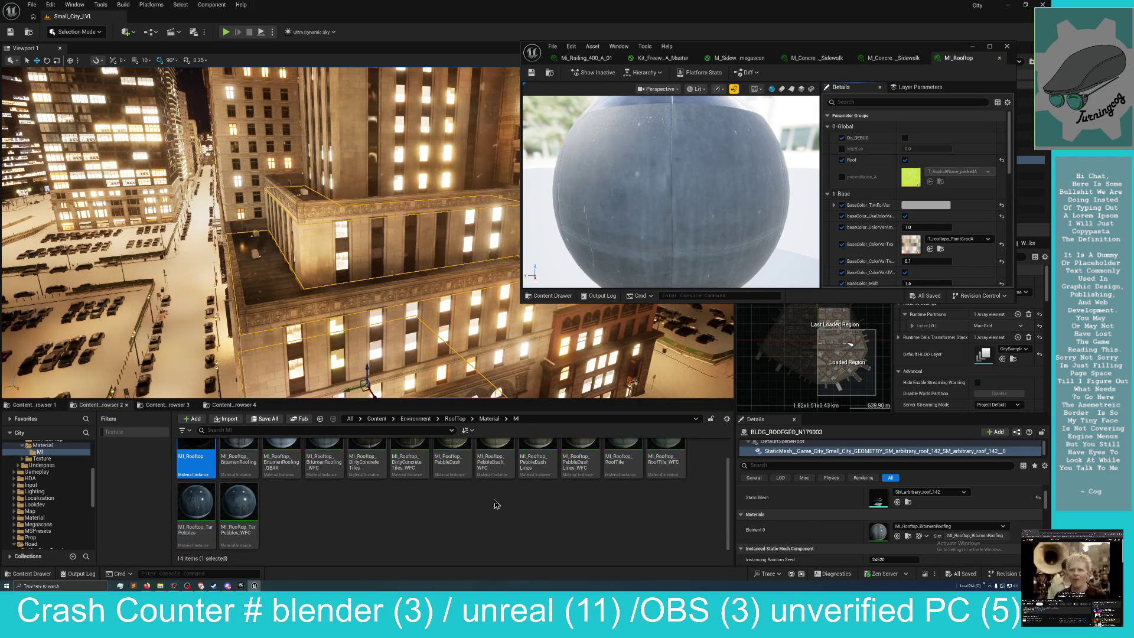
pyautogui.scroll(1, 496, 504)
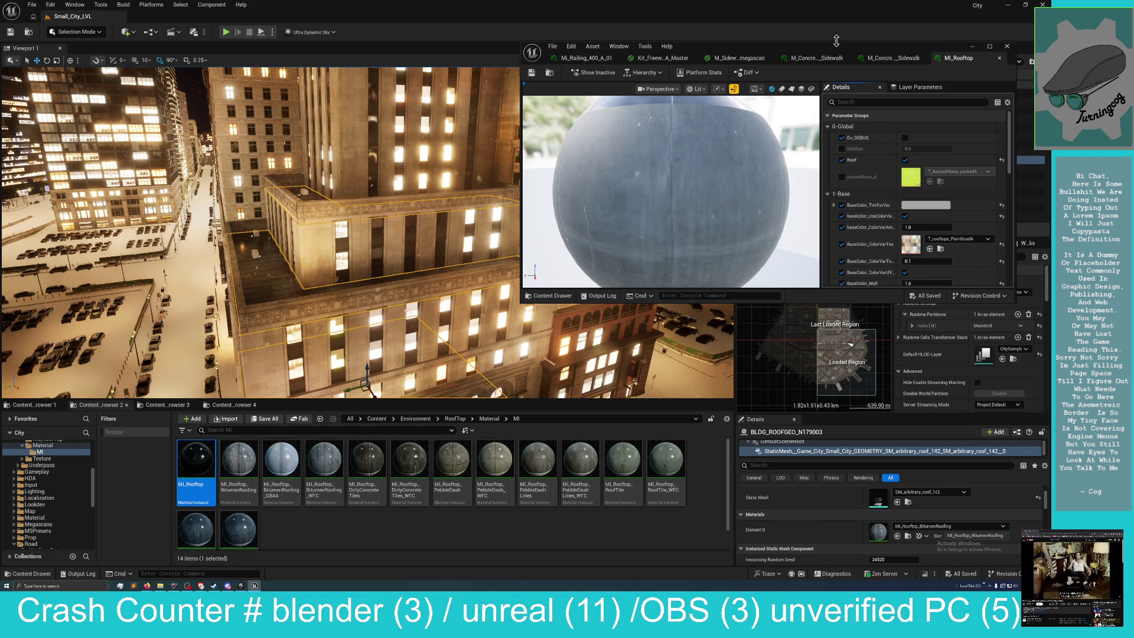
pyautogui.moveTo(828, 52); pyautogui.dragTo(726, 65)
pyautogui.scroll(-1, 831, 251)
pyautogui.scroll(-5, 831, 251)
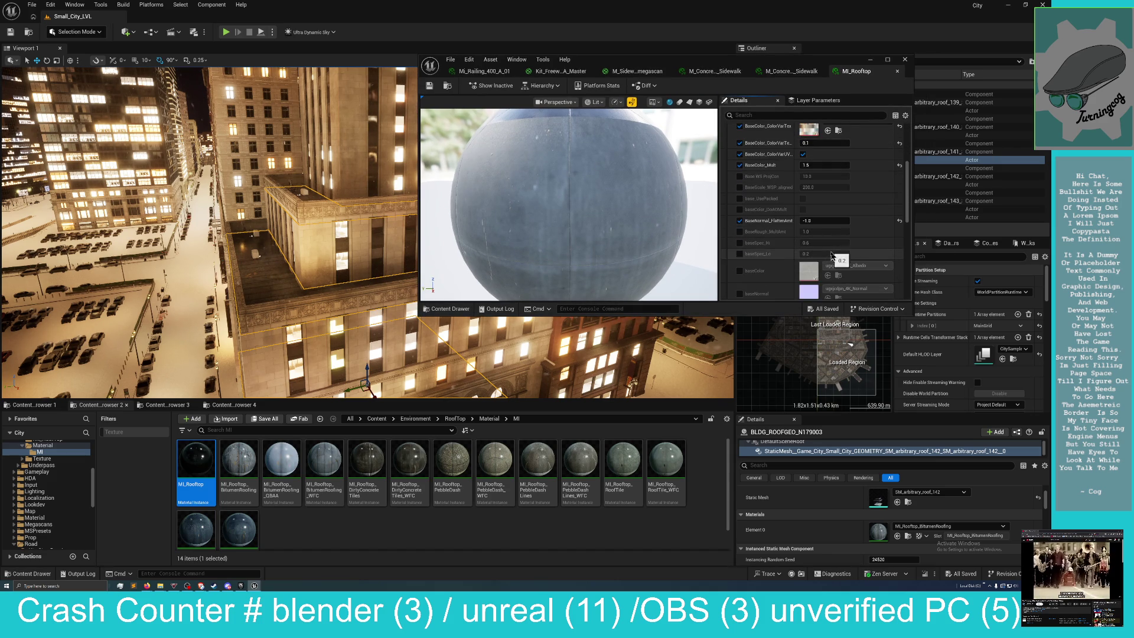
pyautogui.scroll(-10, 831, 255)
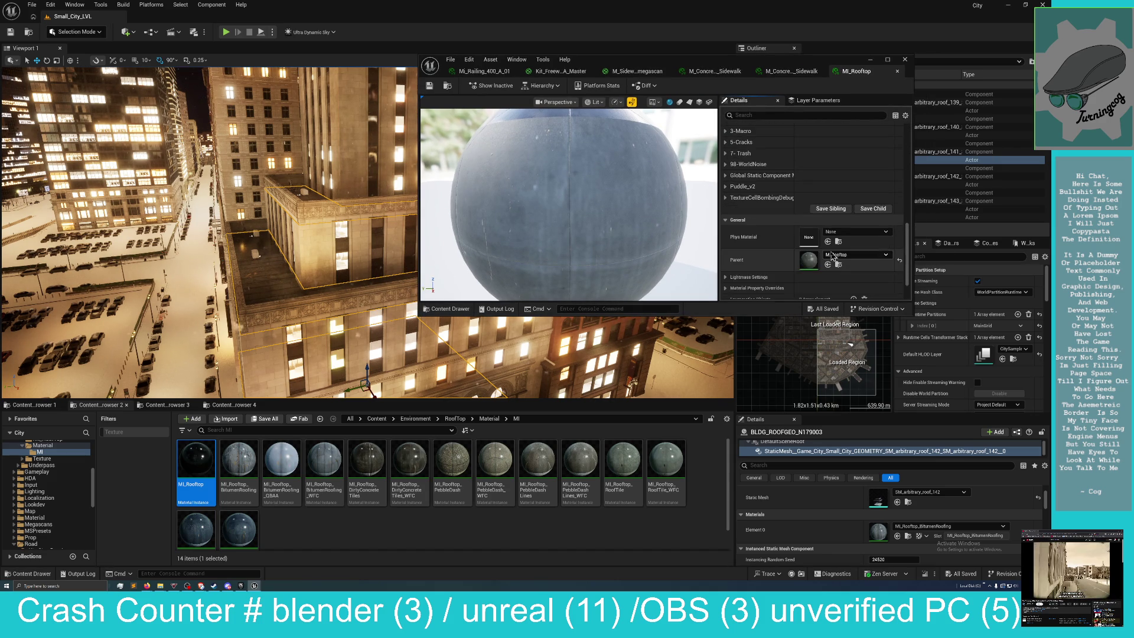
pyautogui.click(838, 239)
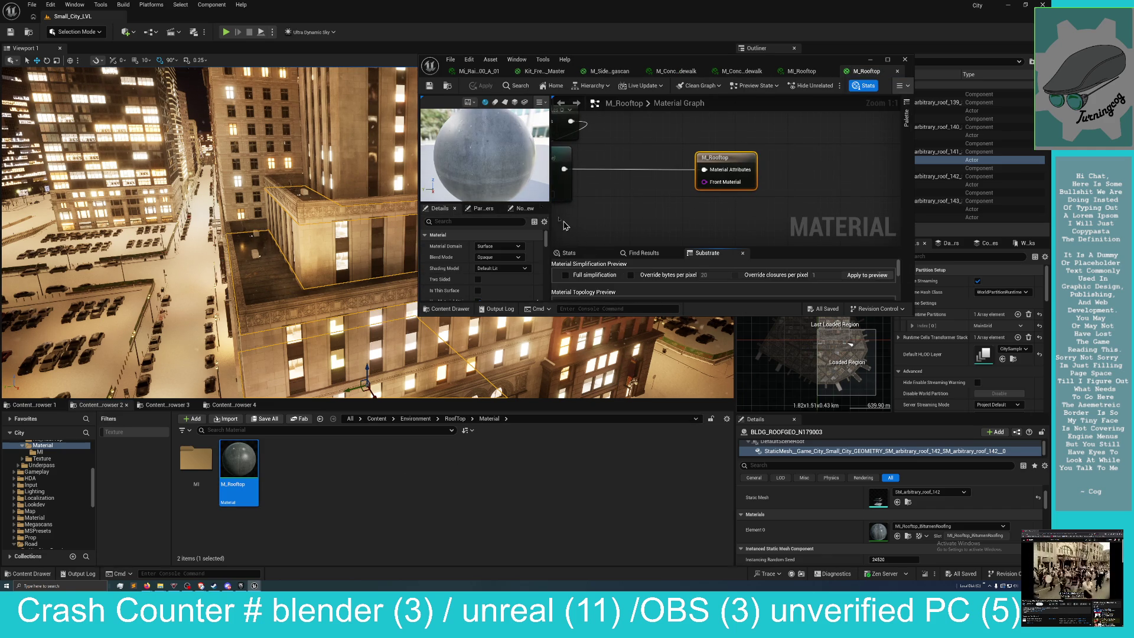
# Maximize the M_Rooftop editor, move the output node right, and paste in the weather effects node group.
pyautogui.moveTo(683, 64)
pyautogui.mouseDown()
pyautogui.moveTo(565, 99)
pyautogui.moveTo(424, 252)
pyautogui.mouseUp()
pyautogui.doubleClick(424, 252)
pyautogui.scroll(-2, 583, 260)
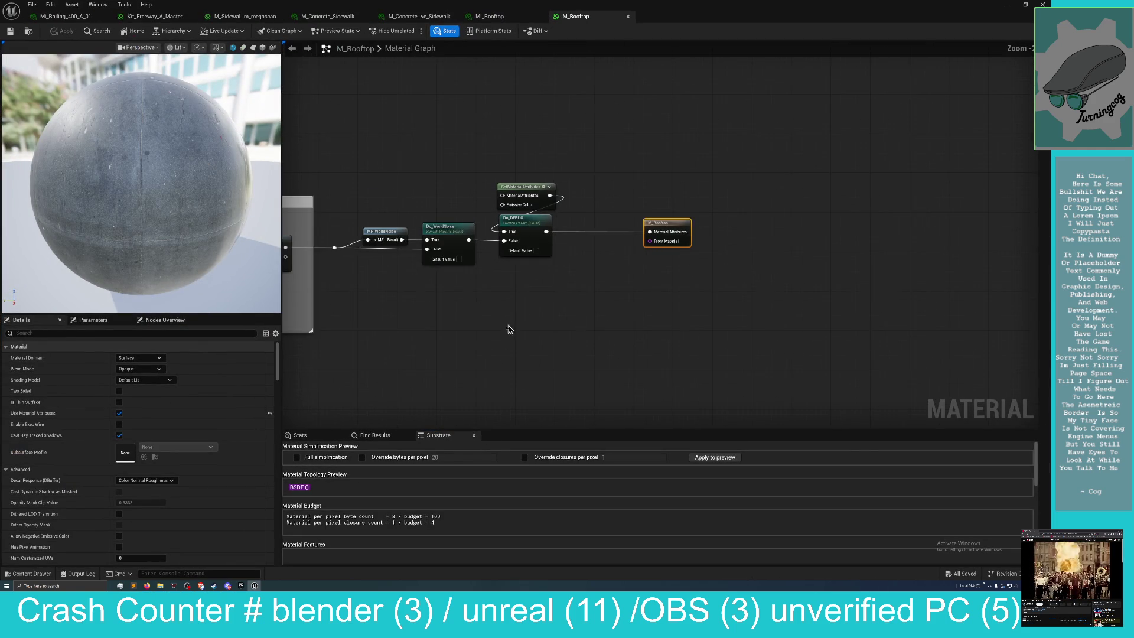
pyautogui.moveTo(514, 327); pyautogui.dragTo(577, 280)
pyautogui.moveTo(745, 182); pyautogui.dragTo(970, 185)
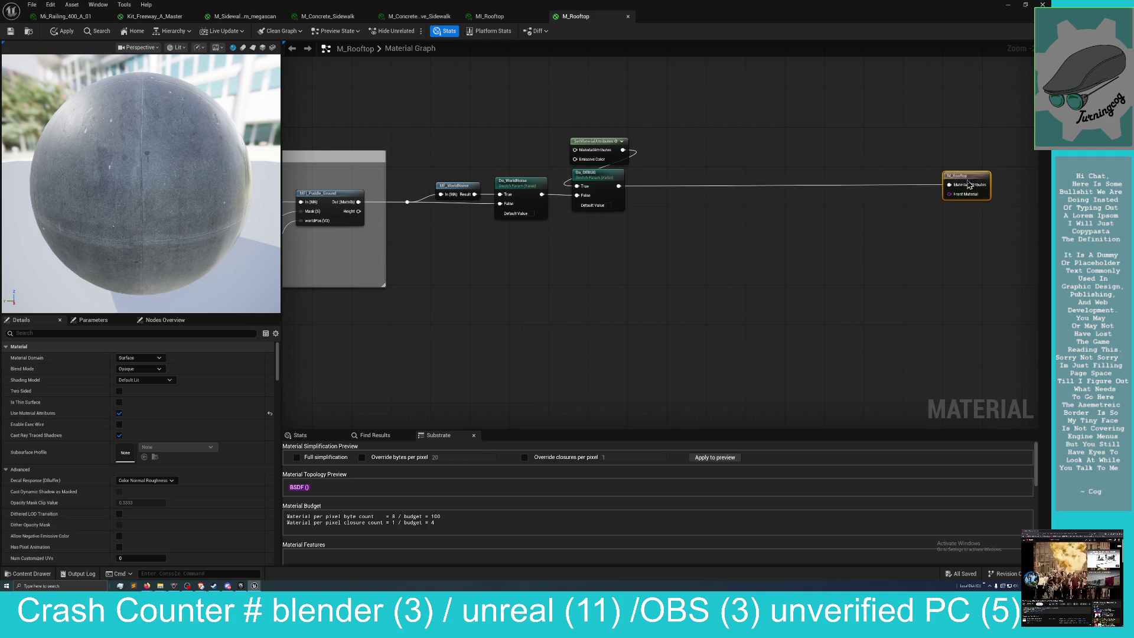
pyautogui.rightClick(707, 258)
pyautogui.click(711, 250)
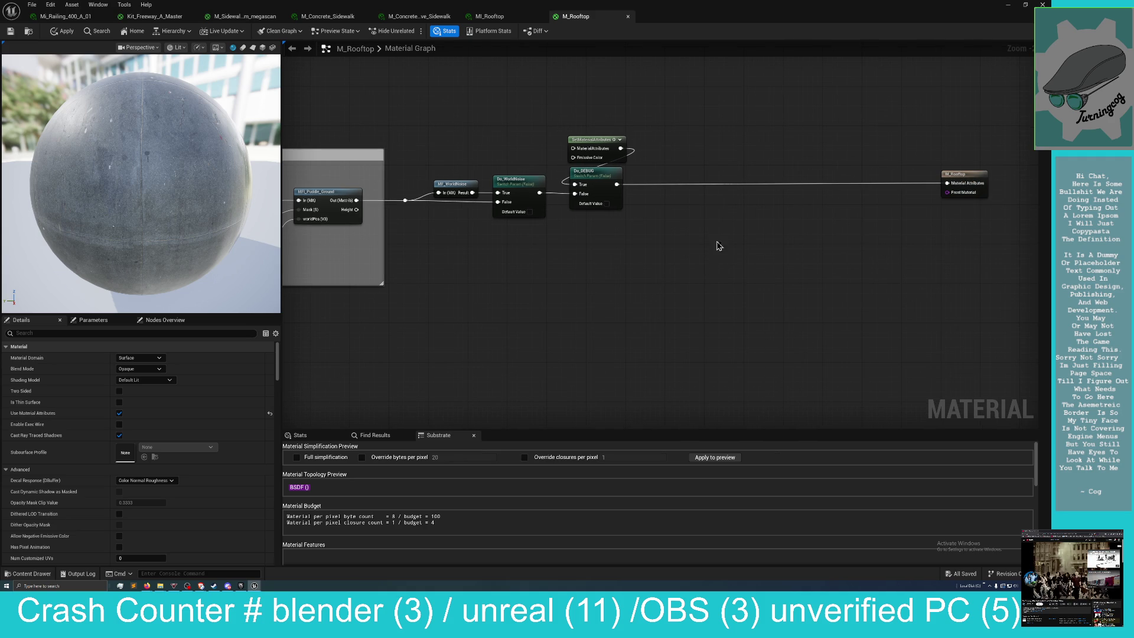
pyautogui.hotkey('ctrl', 'v')
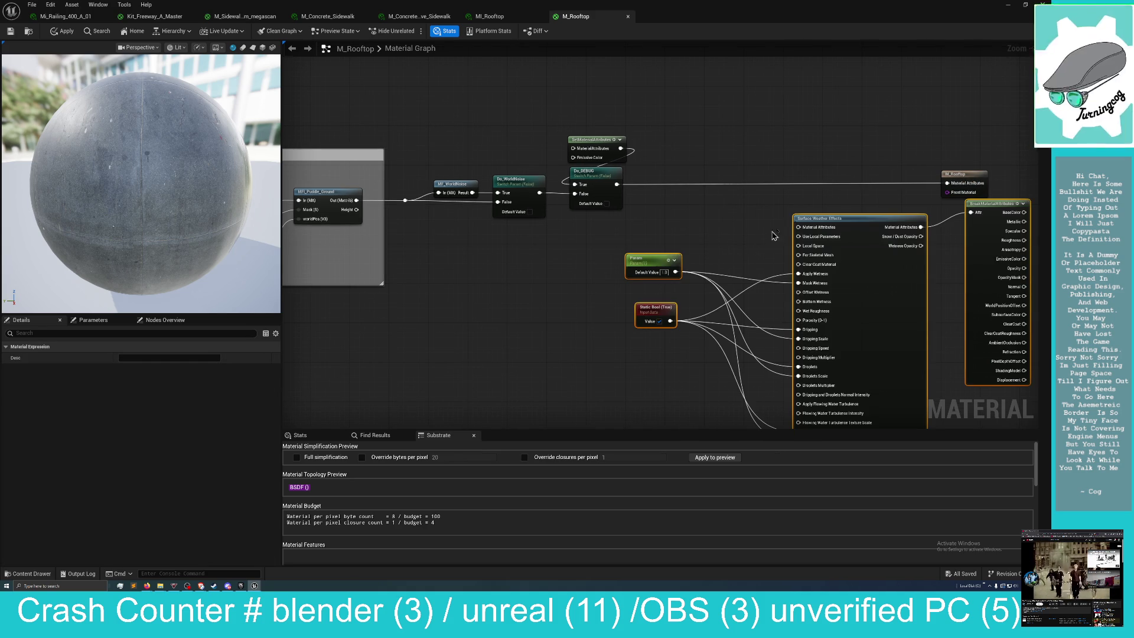
pyautogui.moveTo(771, 228)
pyautogui.mouseDown()
pyautogui.moveTo(705, 224)
pyautogui.moveTo(688, 210)
pyautogui.mouseUp()
pyautogui.moveTo(630, 187)
pyautogui.mouseDown()
pyautogui.moveTo(634, 210)
pyautogui.moveTo(635, 191)
pyautogui.moveTo(666, 217)
pyautogui.mouseUp()
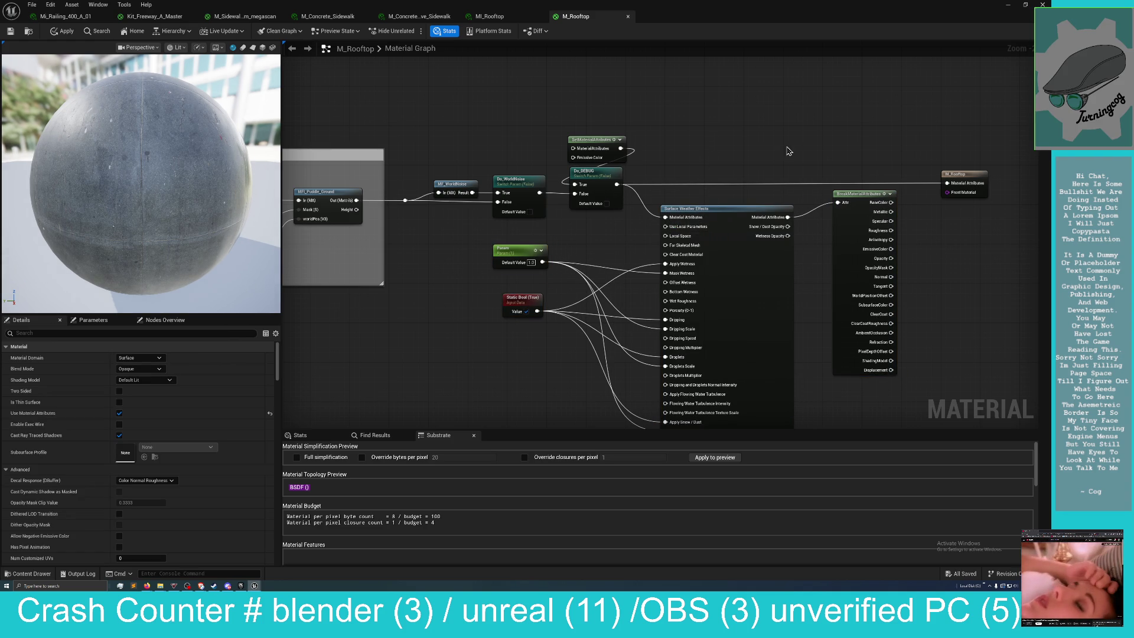
# Turn off Use Material Attributes on M_Rooftop, found by filtering Details for 'att'.
pyautogui.click(963, 184)
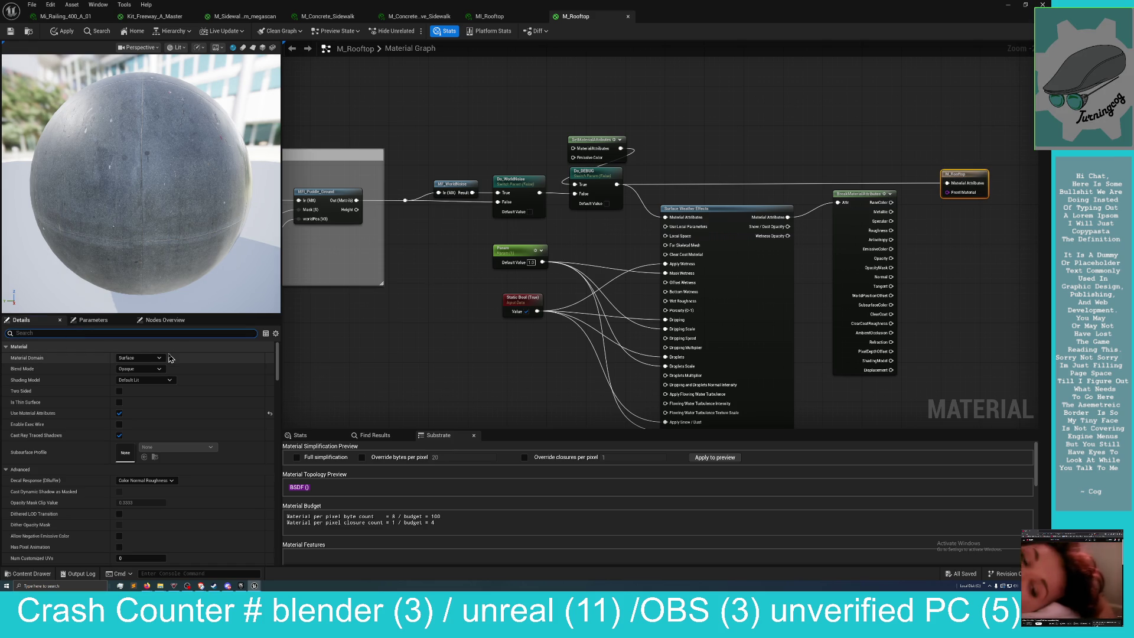
pyautogui.write('M')
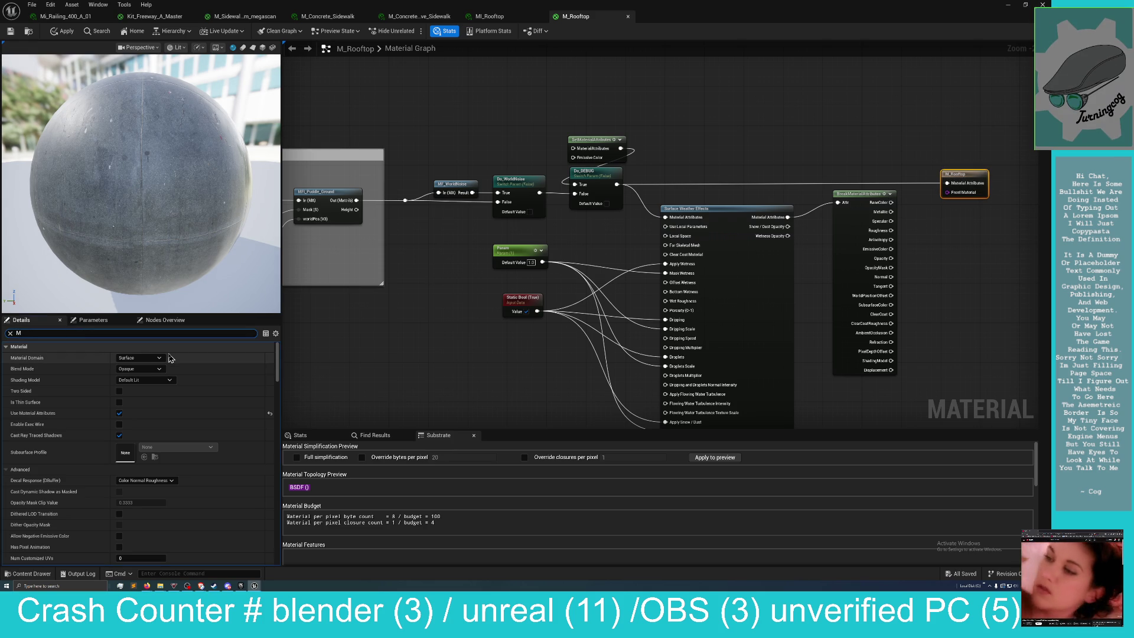
pyautogui.press('BackSpace')
pyautogui.write('att')
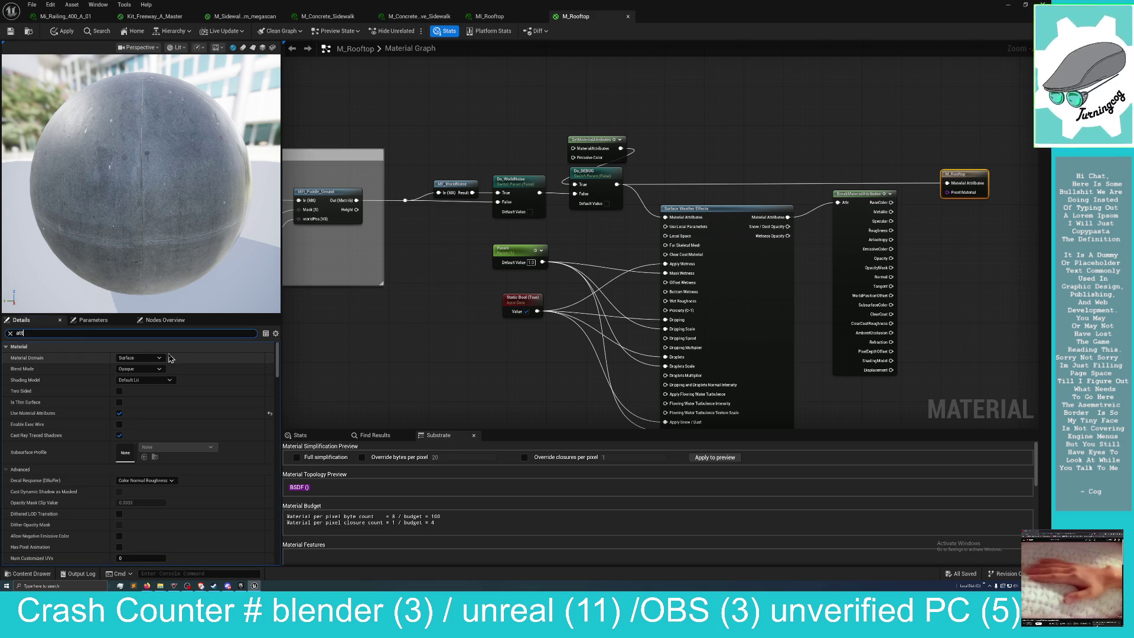
pyautogui.click(122, 357)
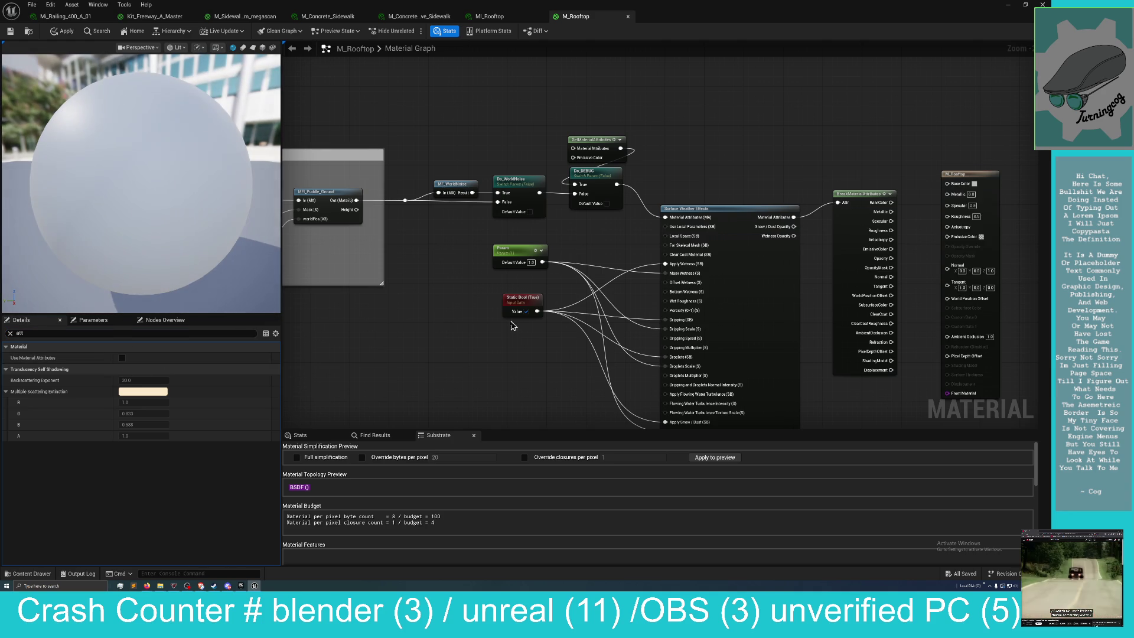
# Wire BaseColor, Metallic, Normal and AmbientOcclusion into the result node, then convert it to Substrate.
pyautogui.press('Home')
pyautogui.moveTo(798, 175); pyautogui.dragTo(797, 185)
pyautogui.moveTo(722, 203)
pyautogui.mouseDown()
pyautogui.moveTo(778, 193)
pyautogui.moveTo(750, 210)
pyautogui.moveTo(780, 203)
pyautogui.mouseUp()
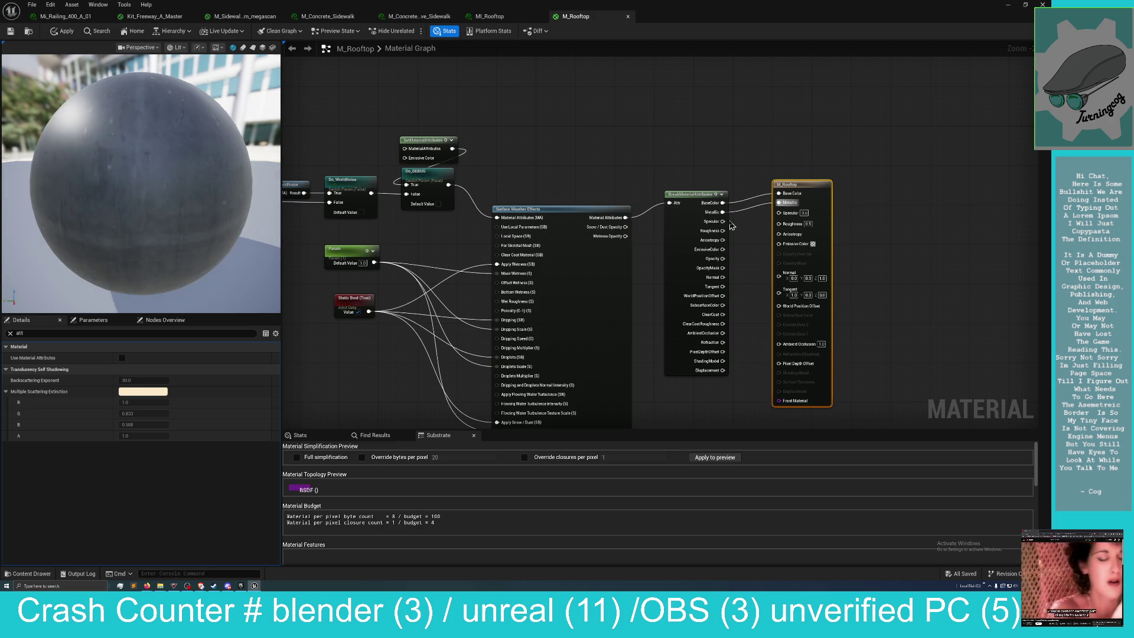
pyautogui.moveTo(722, 231); pyautogui.dragTo(779, 224)
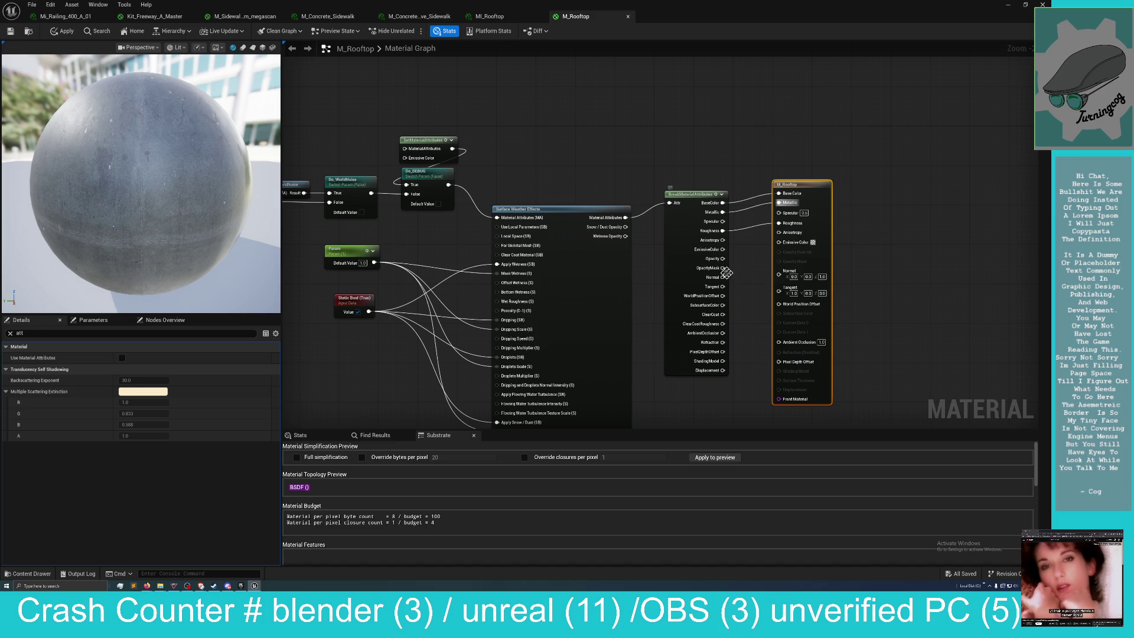
pyautogui.moveTo(722, 277); pyautogui.dragTo(779, 271)
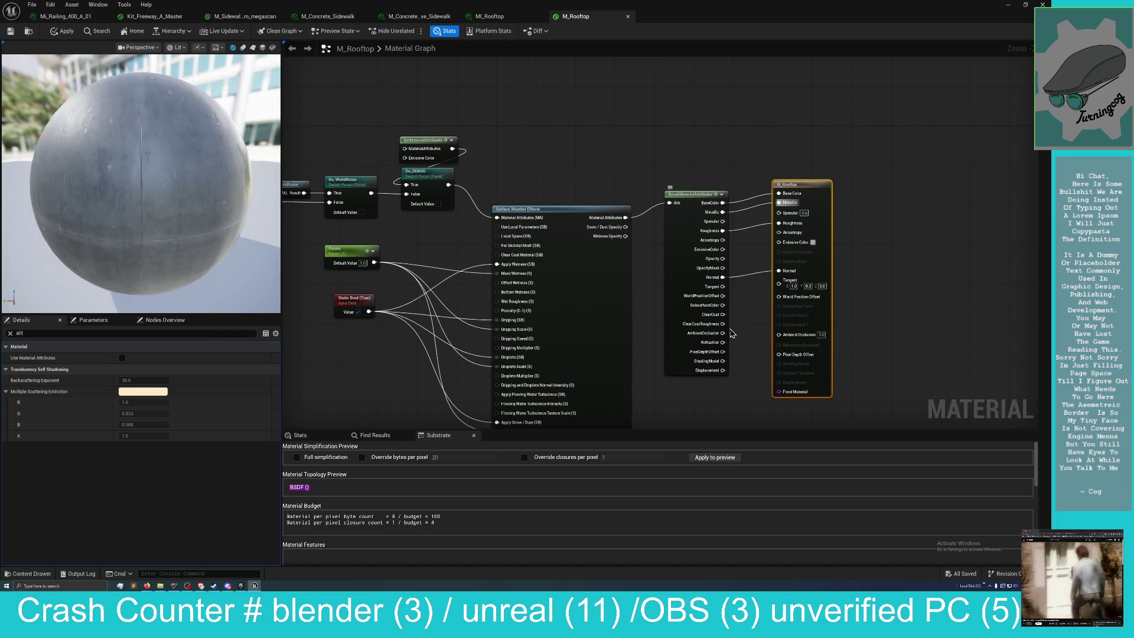
pyautogui.moveTo(723, 334); pyautogui.dragTo(778, 334)
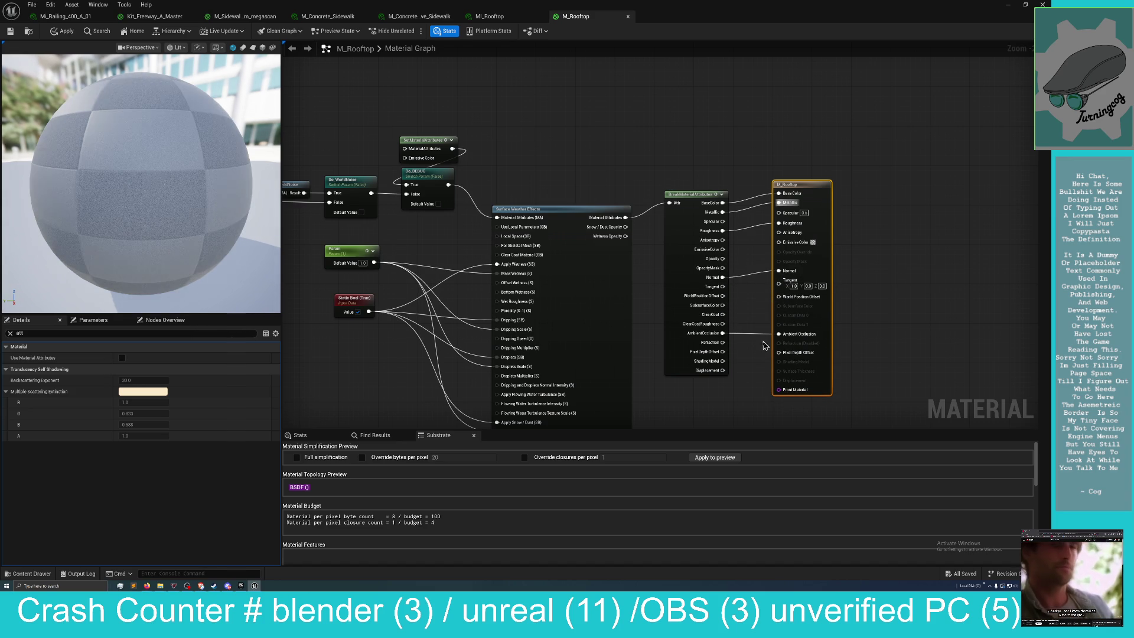
pyautogui.rightClick(797, 186)
pyautogui.click(833, 222)
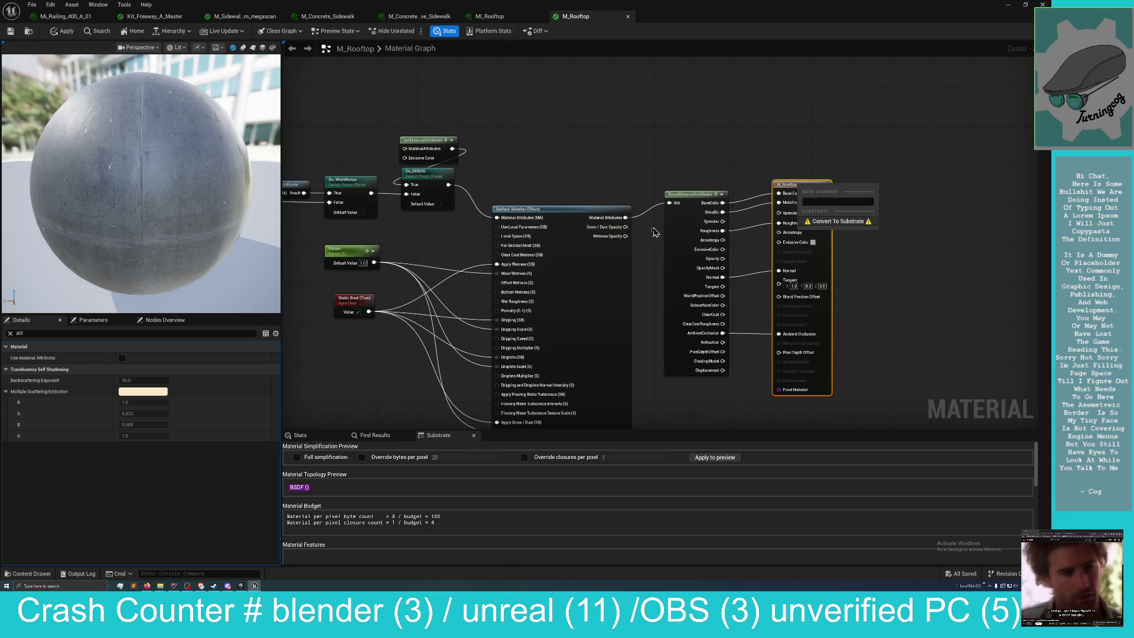
# Re-enable Use Material Attributes on M_Rooftop and apply the Substrate changes.
pyautogui.click(122, 358)
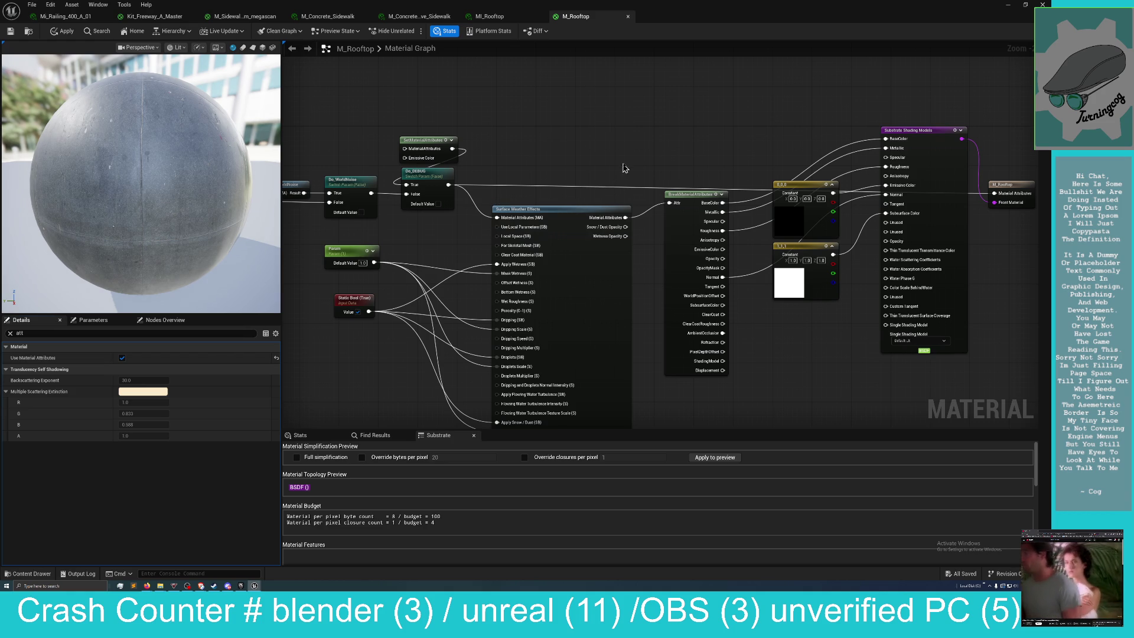
pyautogui.moveTo(631, 165)
pyautogui.mouseDown()
pyautogui.moveTo(585, 192)
pyautogui.moveTo(618, 190)
pyautogui.moveTo(636, 220)
pyautogui.mouseUp()
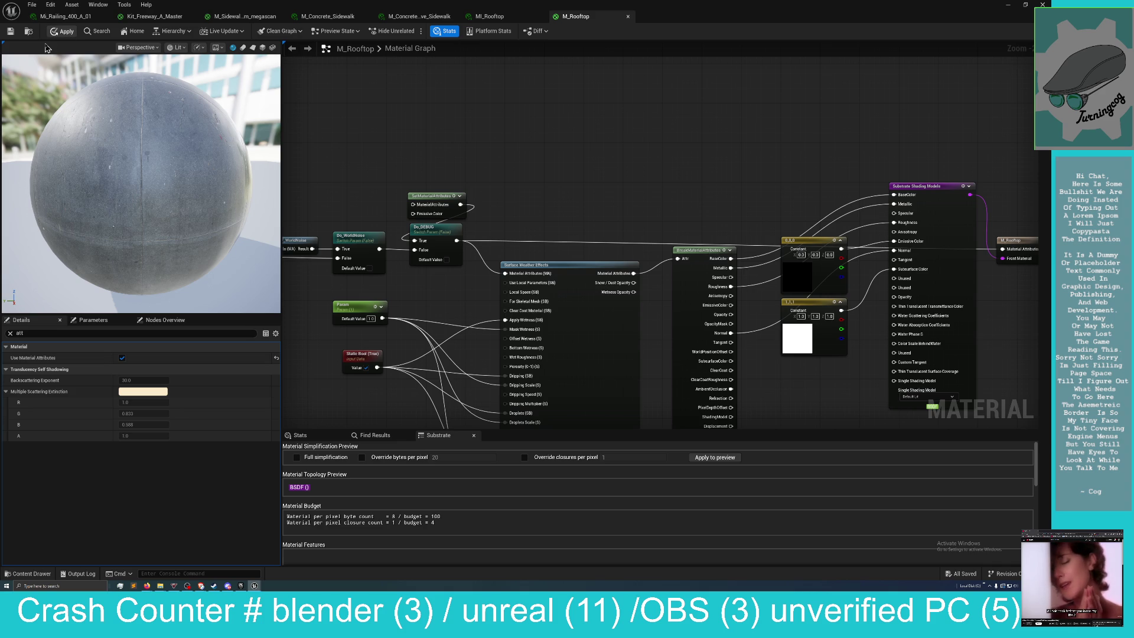
pyautogui.click(11, 32)
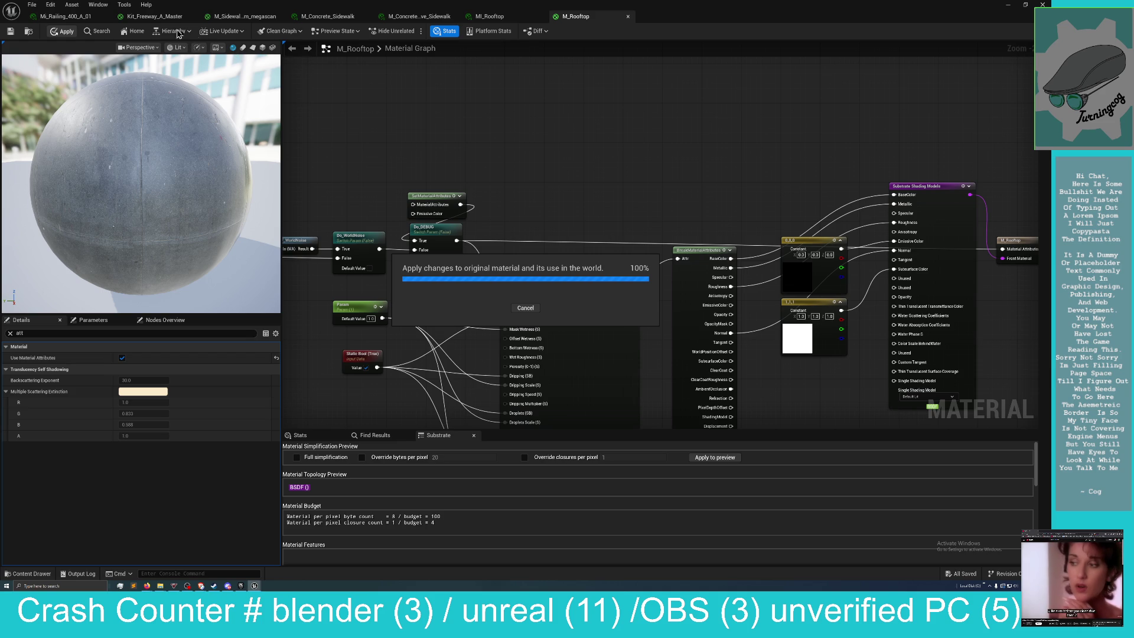
pyautogui.click(158, 17)
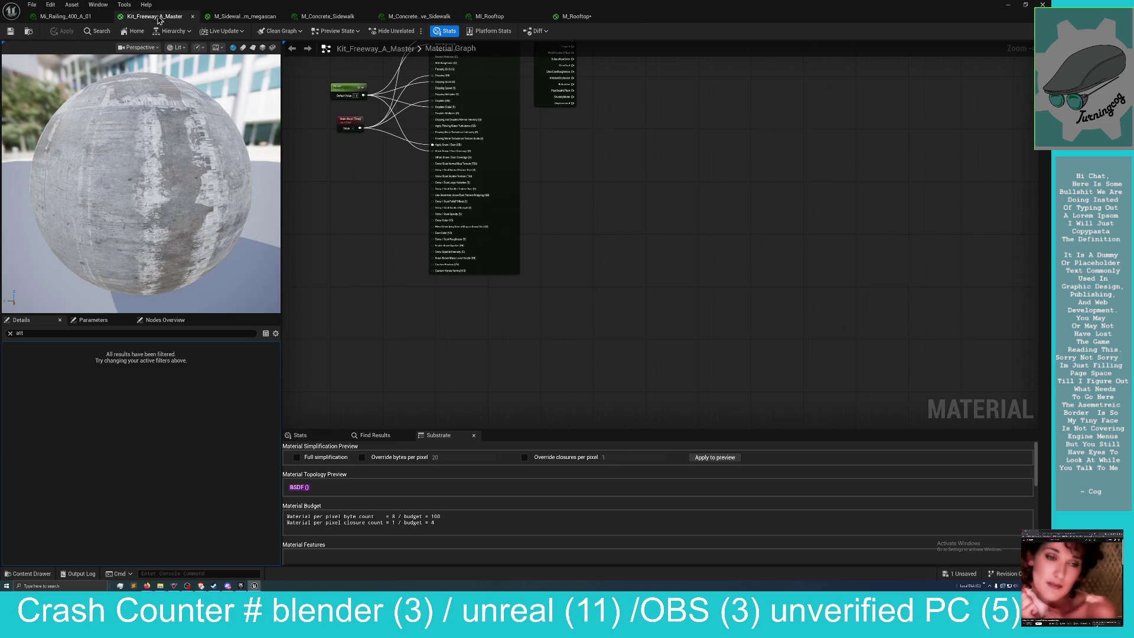
# Route Kit_Freeway_A_Master's MakeMaterialAttributes output onward to the result node, then restore the editor window.
pyautogui.moveTo(406, 294); pyautogui.dragTo(433, 353)
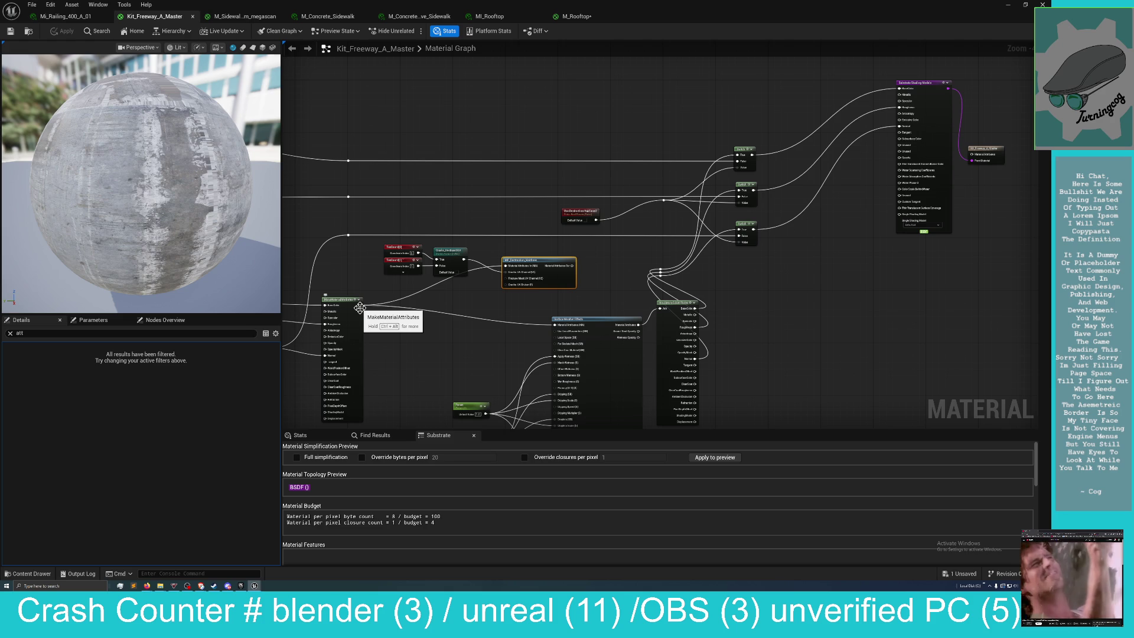
pyautogui.moveTo(359, 305)
pyautogui.mouseDown()
pyautogui.moveTo(434, 304)
pyautogui.moveTo(859, 212)
pyautogui.moveTo(974, 157)
pyautogui.moveTo(981, 164)
pyautogui.moveTo(971, 160)
pyautogui.mouseUp()
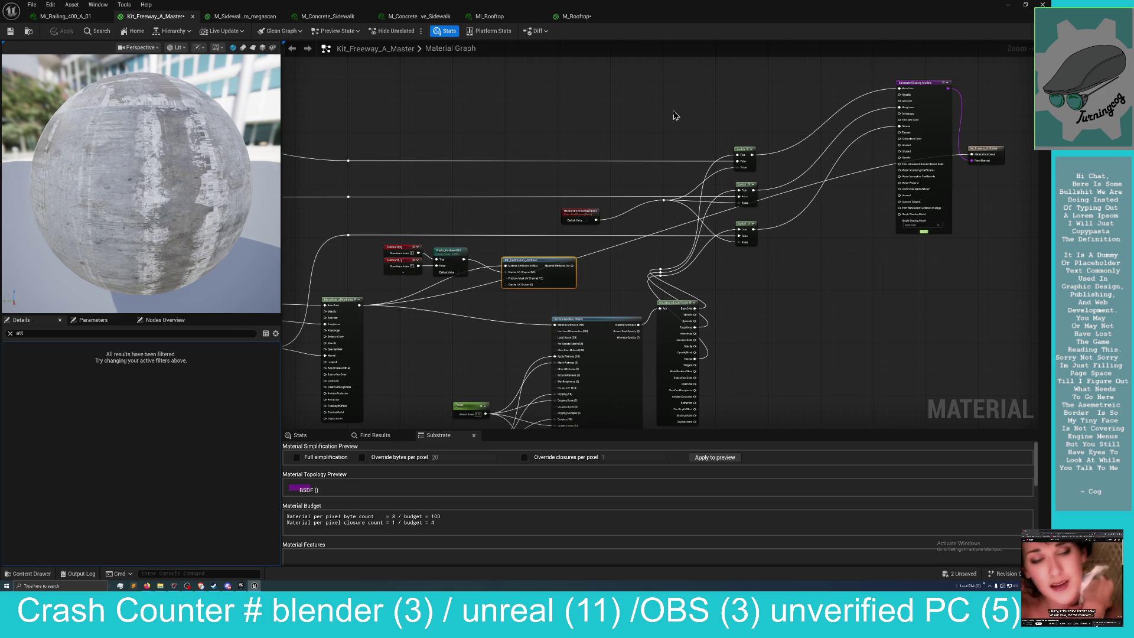
pyautogui.moveTo(618, 12)
pyautogui.mouseDown()
pyautogui.moveTo(709, 65)
pyautogui.moveTo(747, 141)
pyautogui.mouseUp()
# Save both unsaved materials, Kit_Freeway_A_Master and M_Rooftop, with Save Selected.
pyautogui.press('w')
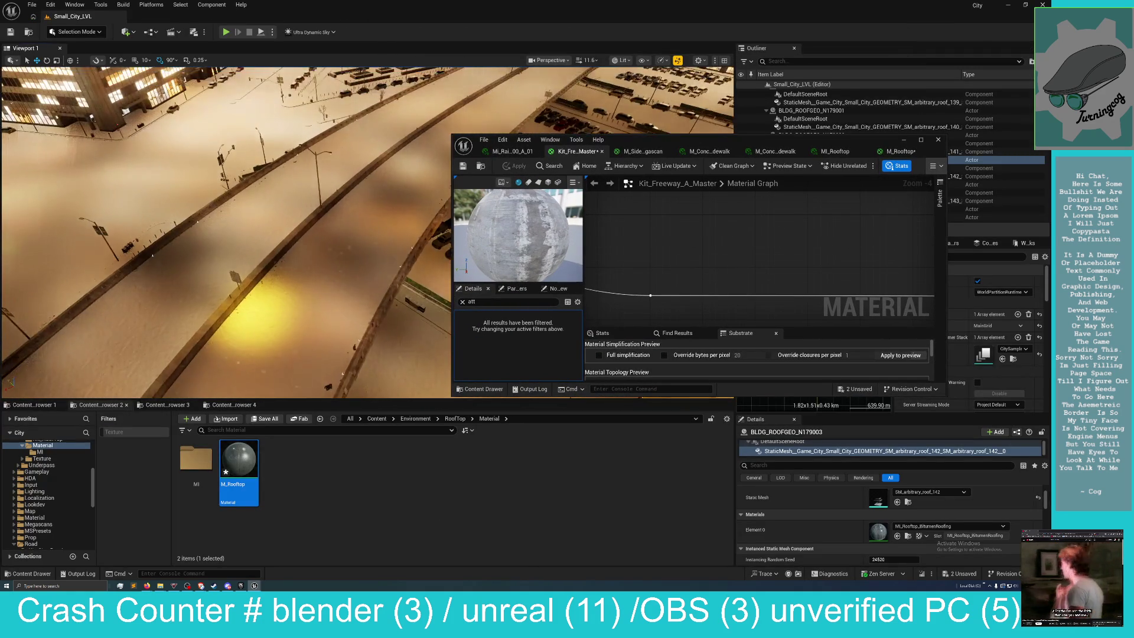
pyautogui.press('w')
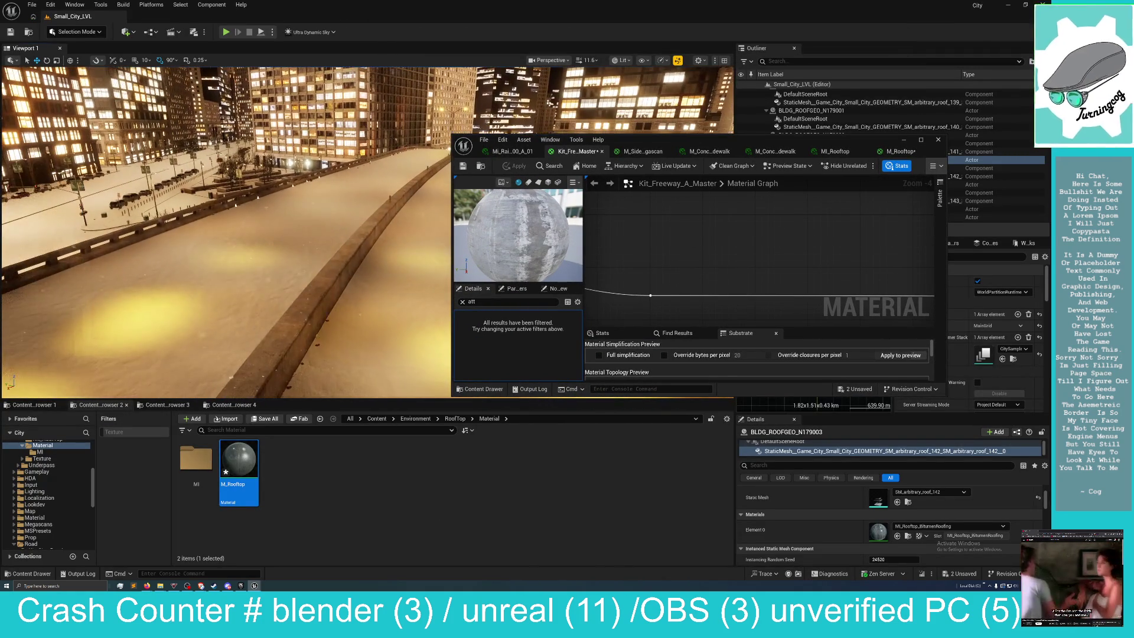
pyautogui.moveTo(732, 203); pyautogui.dragTo(713, 227)
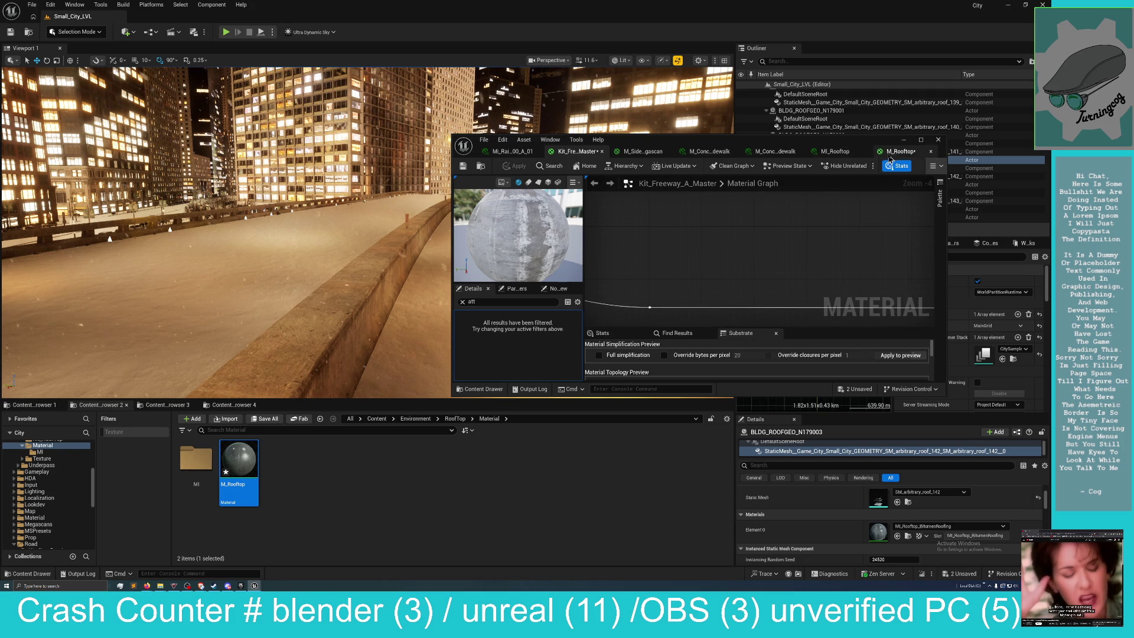
pyautogui.click(892, 154)
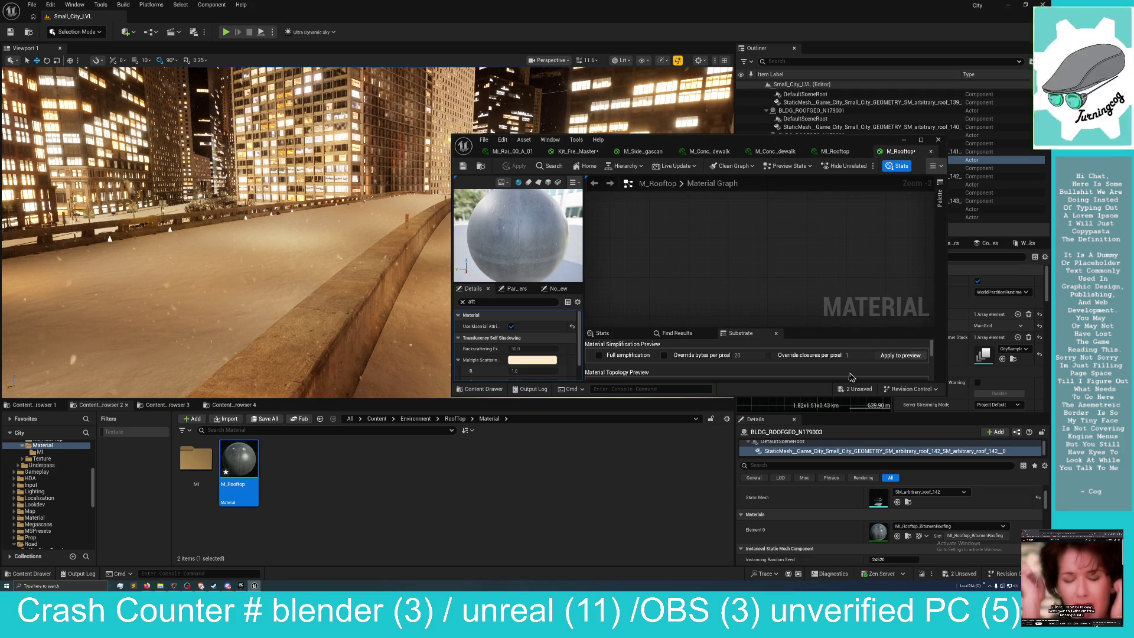
pyautogui.click(854, 389)
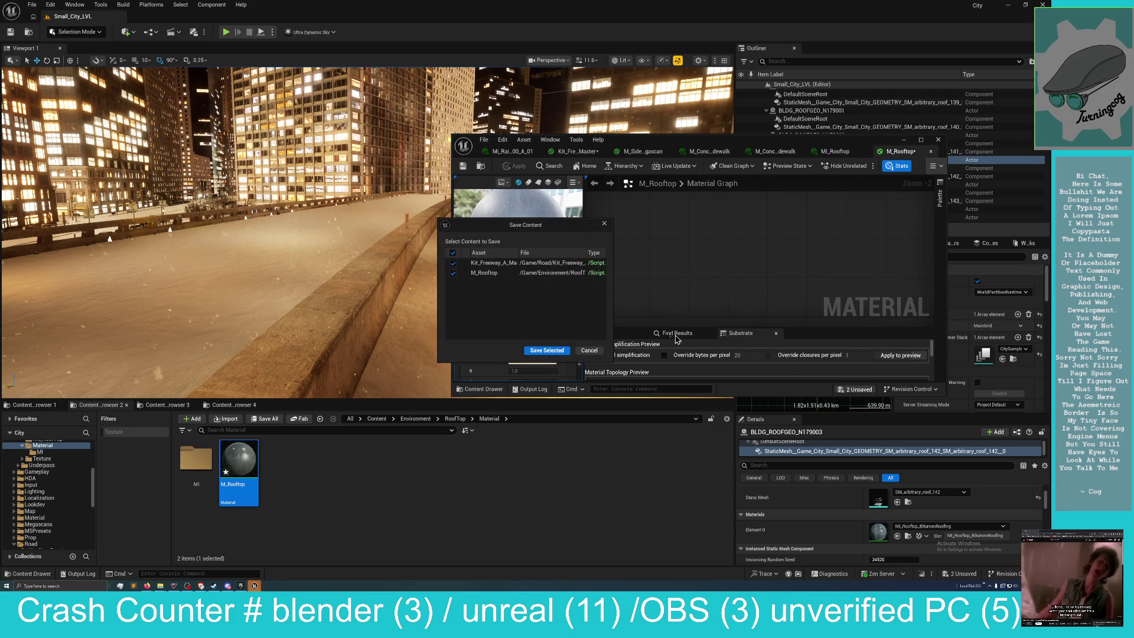
pyautogui.click(564, 352)
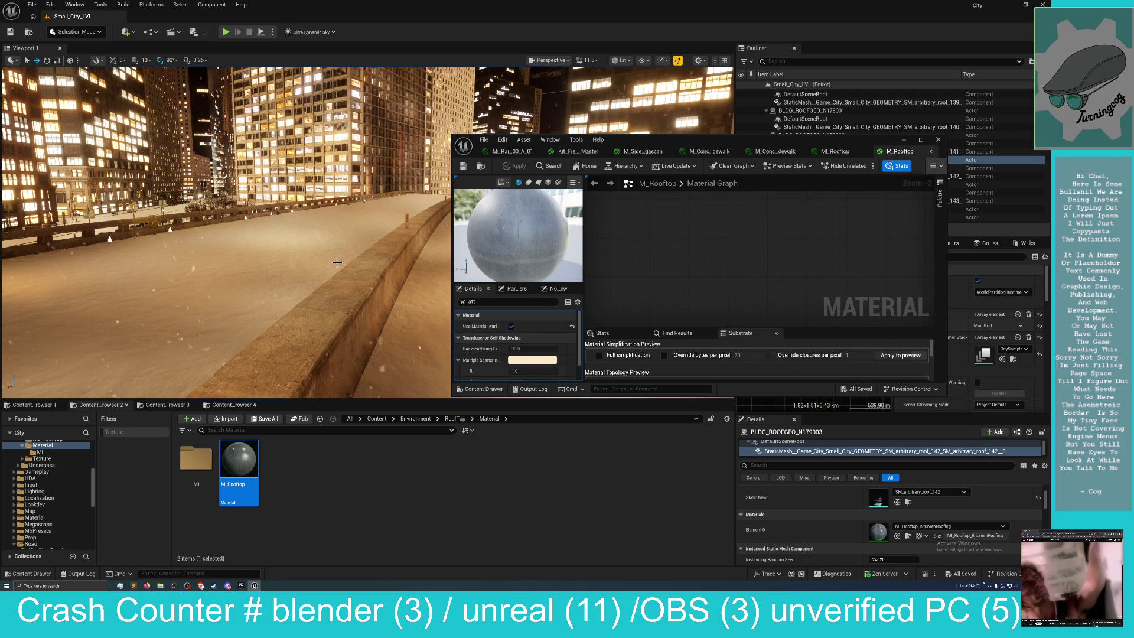
pyautogui.press('f')
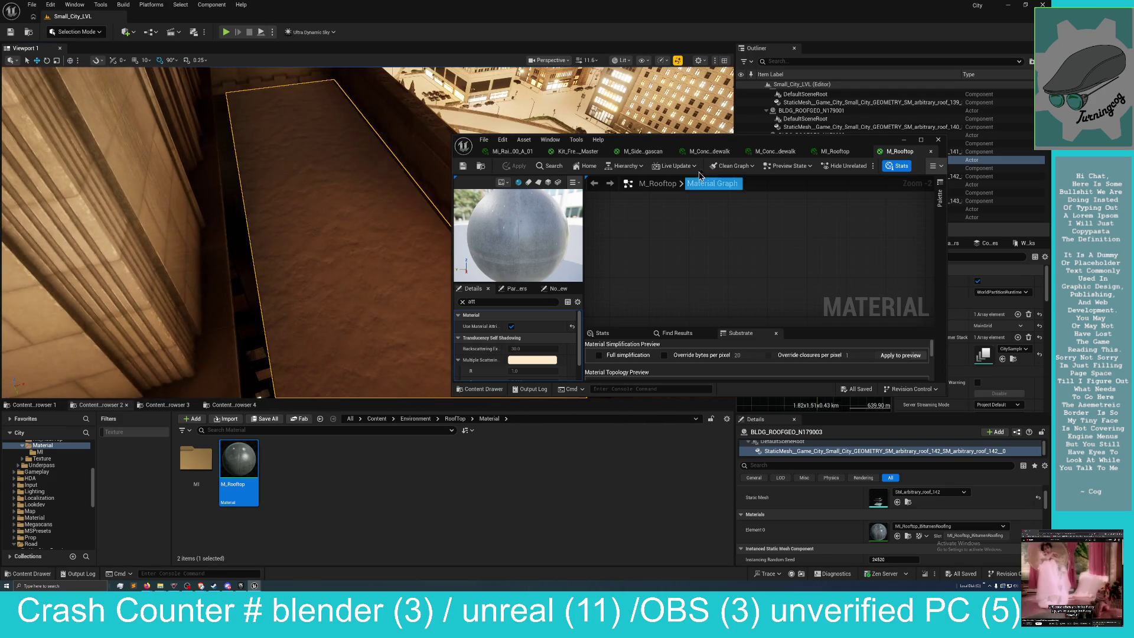
# Enlarge the material editor, then apply and save the M_Rooftop changes.
pyautogui.moveTo(834, 148); pyautogui.dragTo(745, 117)
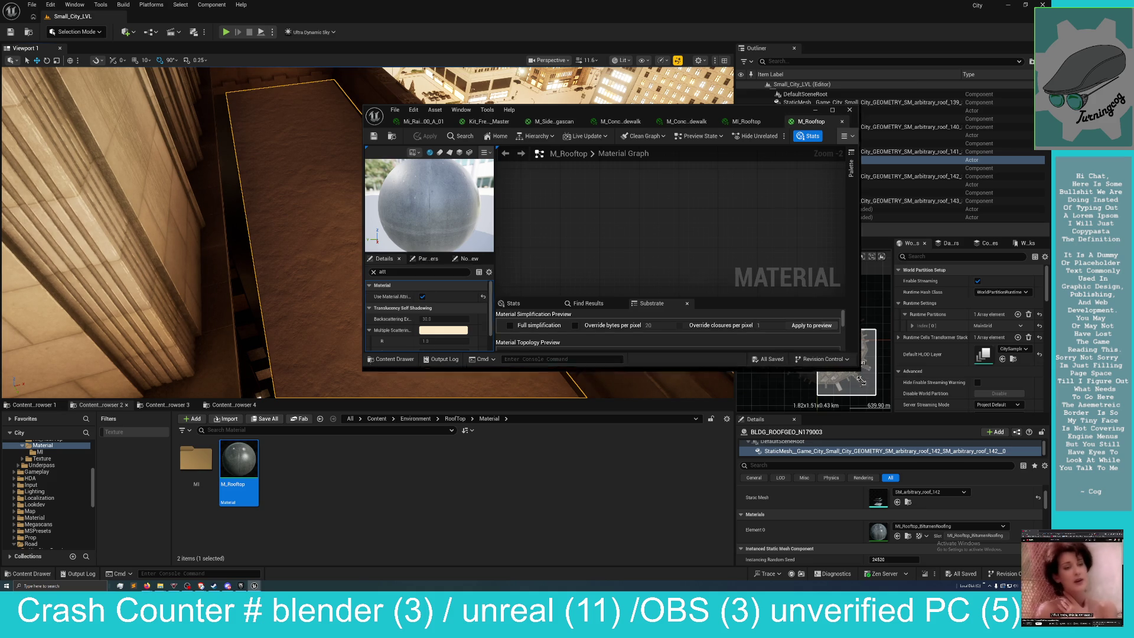
pyautogui.moveTo(860, 374); pyautogui.dragTo(945, 458)
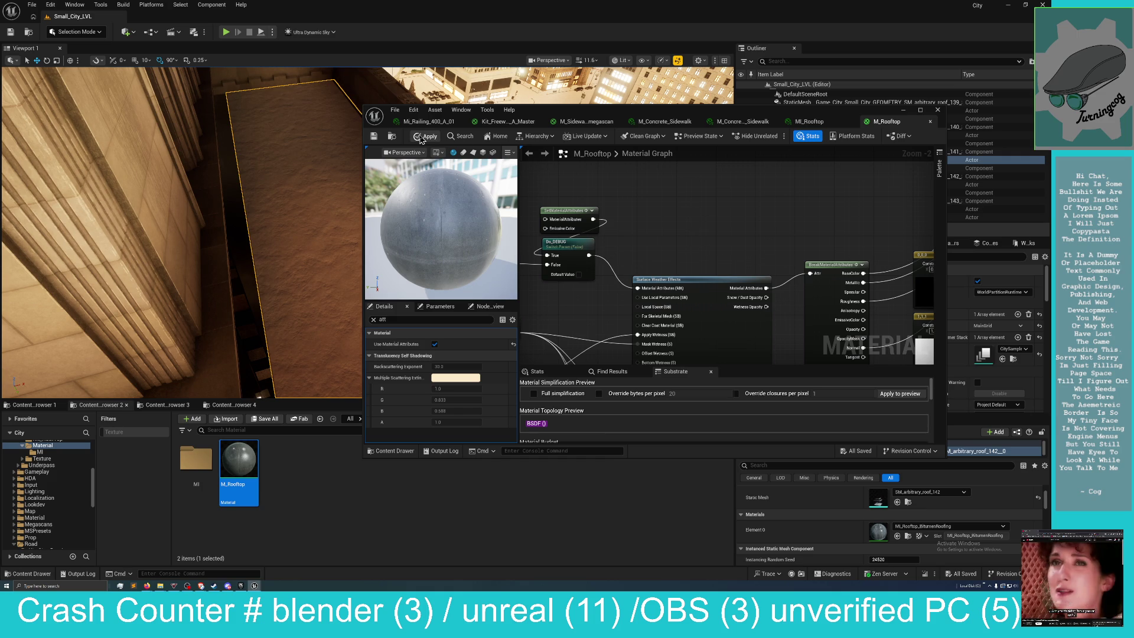
pyautogui.click(420, 138)
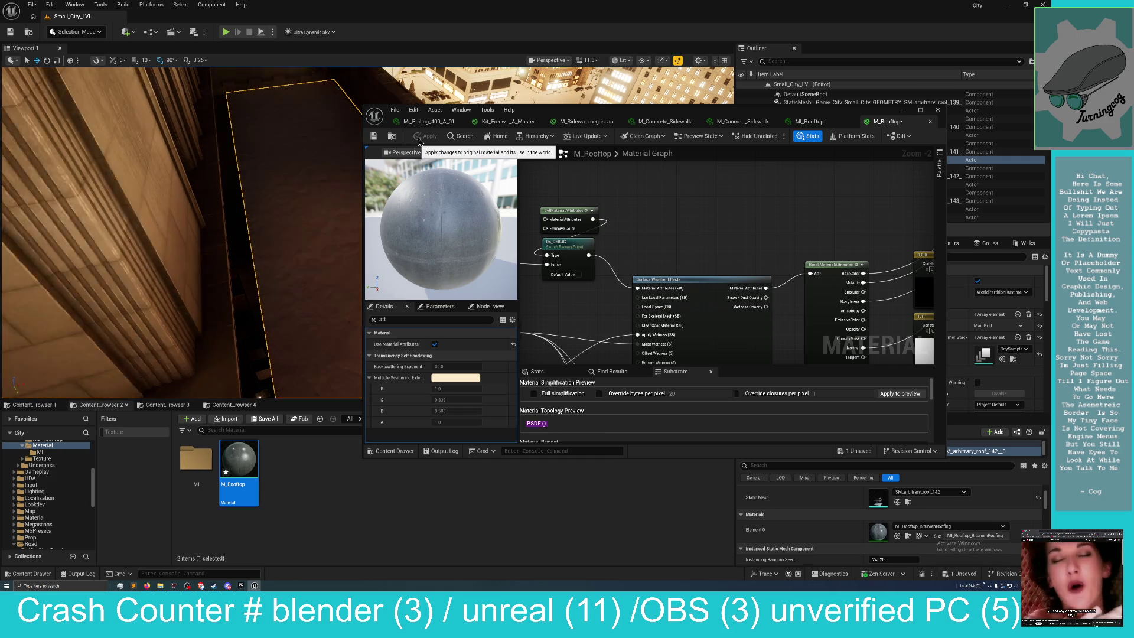
pyautogui.click(373, 137)
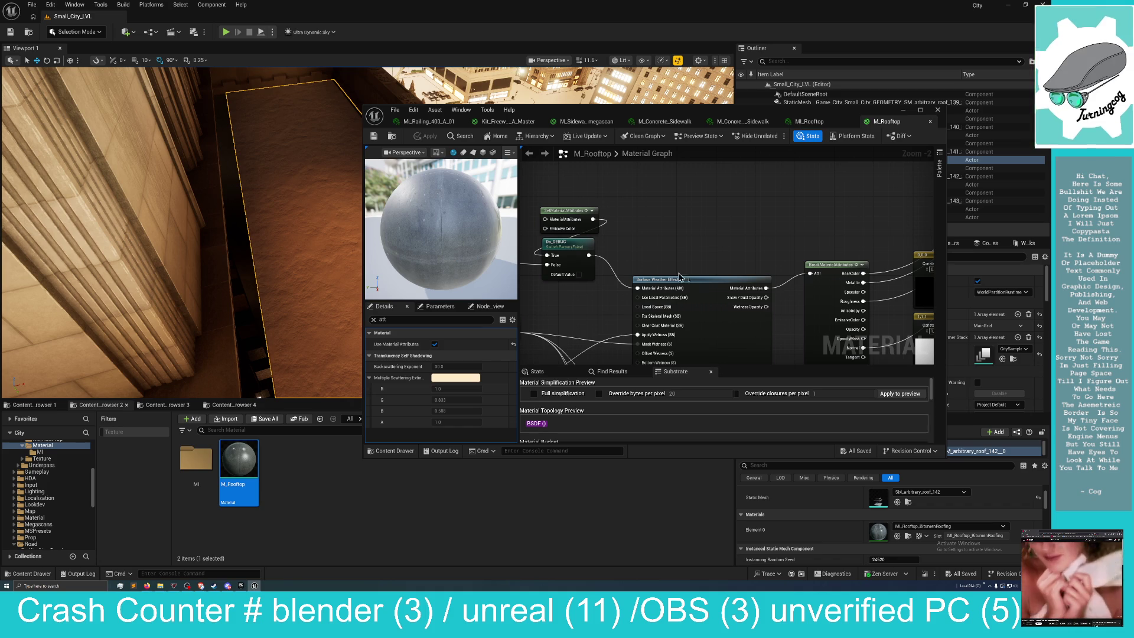
pyautogui.moveTo(728, 242); pyautogui.dragTo(752, 231)
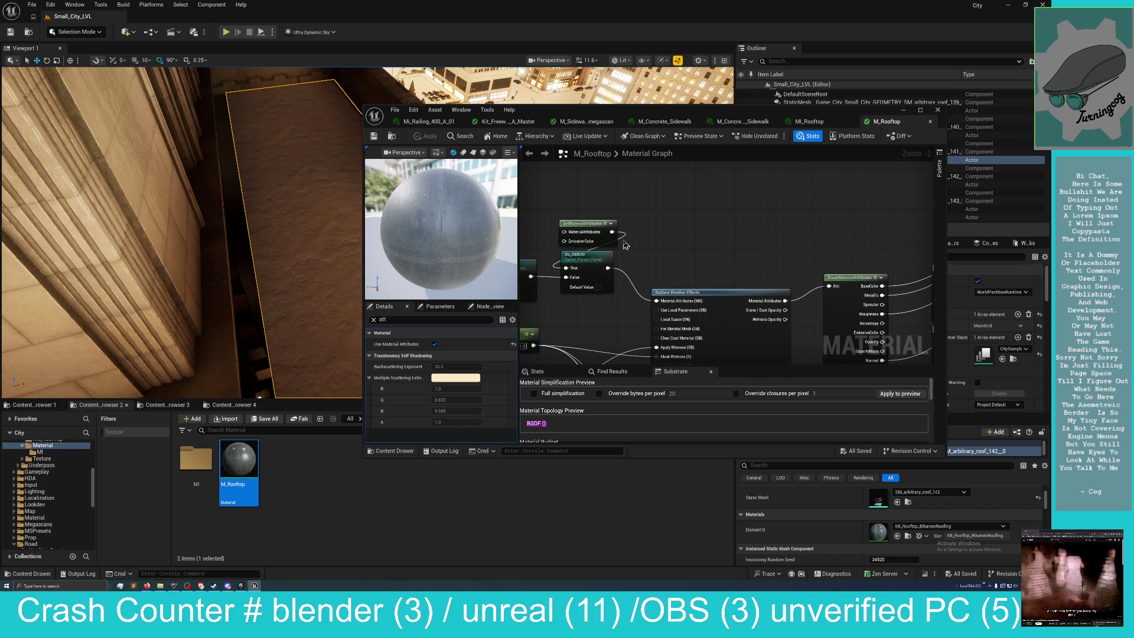
pyautogui.moveTo(681, 110); pyautogui.dragTo(688, 116)
# Select the neighbouring building BLDG_N179003 and its static mesh component in Details.
pyautogui.moveTo(264, 373); pyautogui.dragTo(265, 373)
pyautogui.moveTo(242, 198); pyautogui.dragTo(242, 198)
pyautogui.click(326, 305)
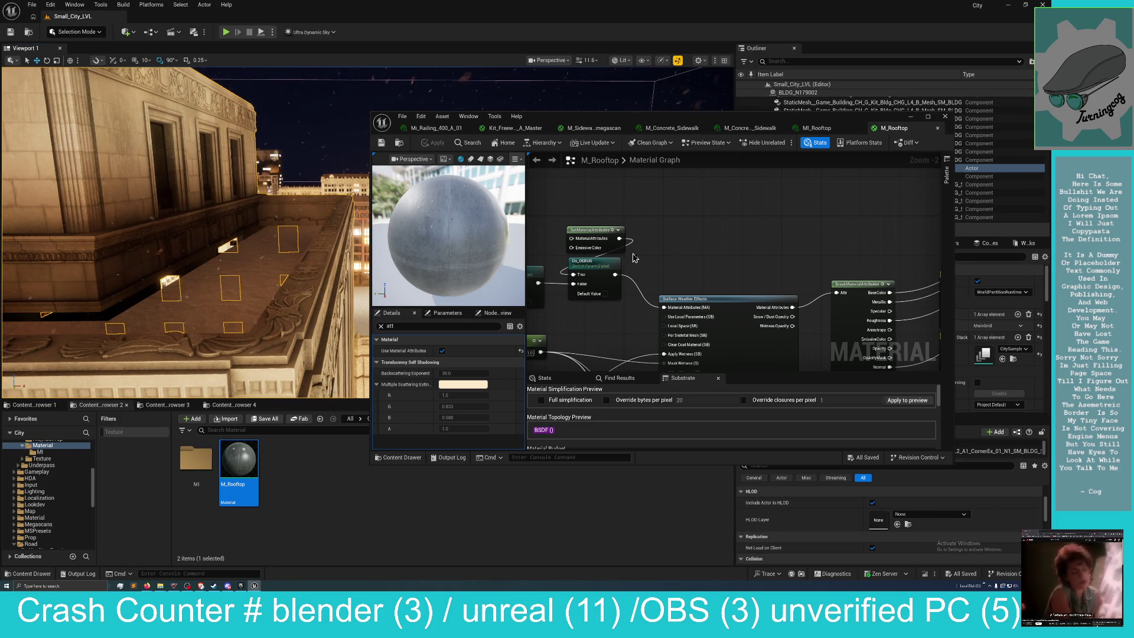
pyautogui.moveTo(737, 118); pyautogui.dragTo(484, 136)
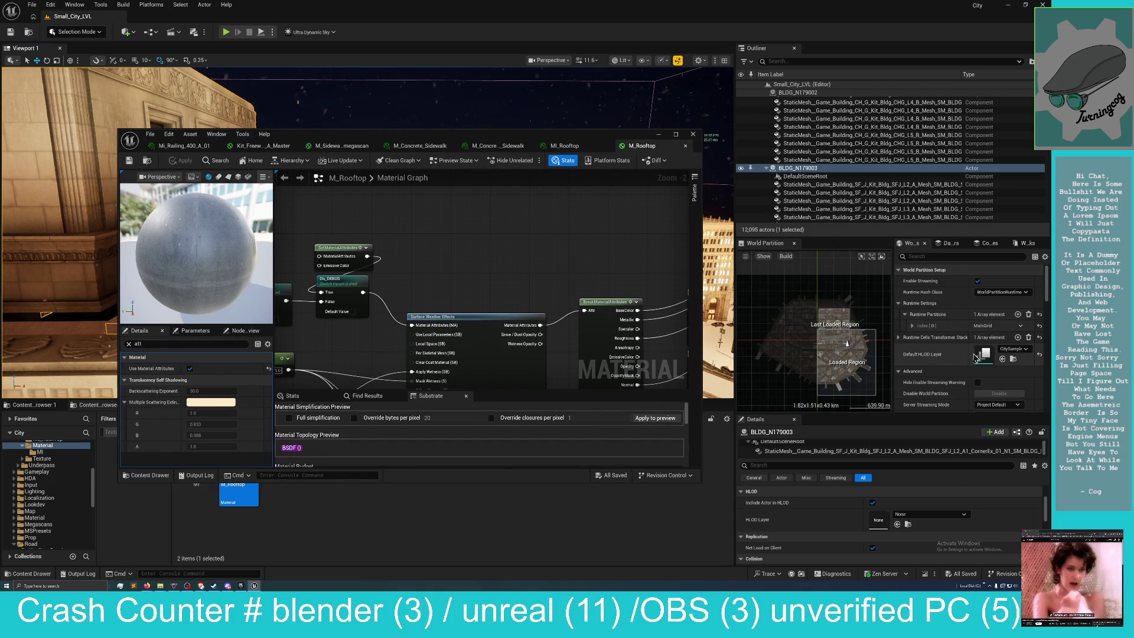
pyautogui.click(816, 452)
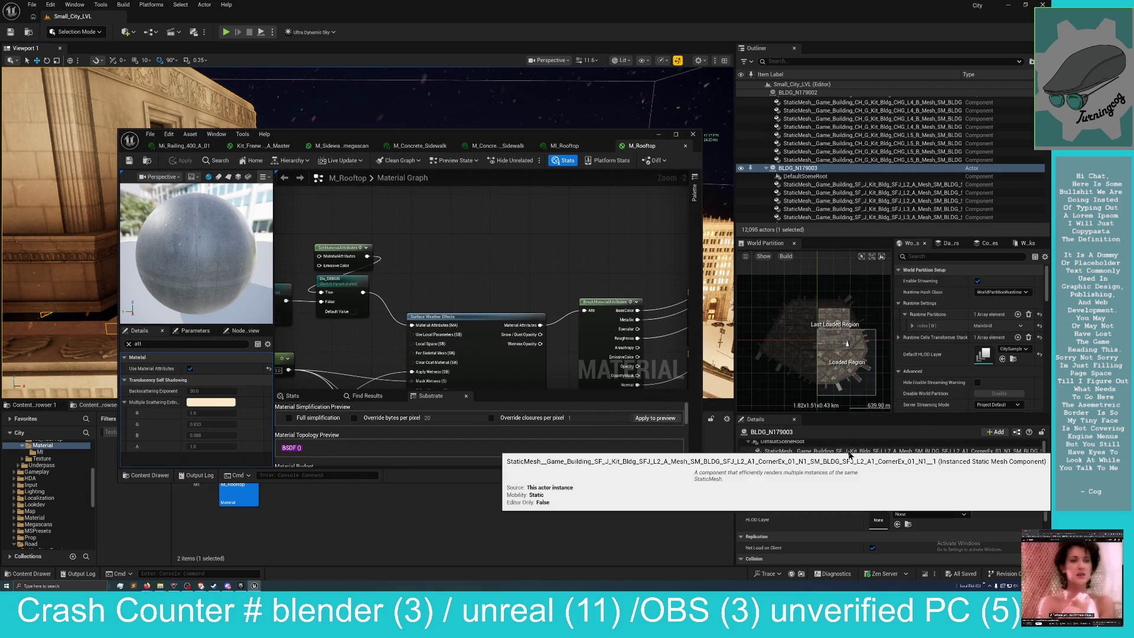
# Browse to the building's mesh and material, then open the CornerEx material instance.
pyautogui.click(908, 501)
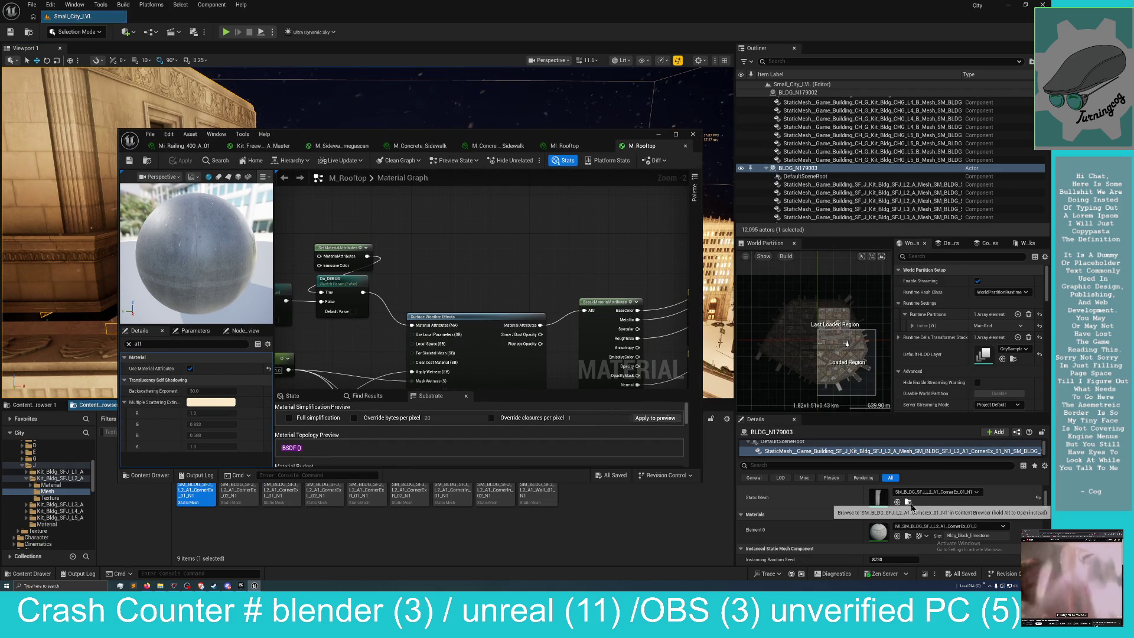
pyautogui.click(908, 535)
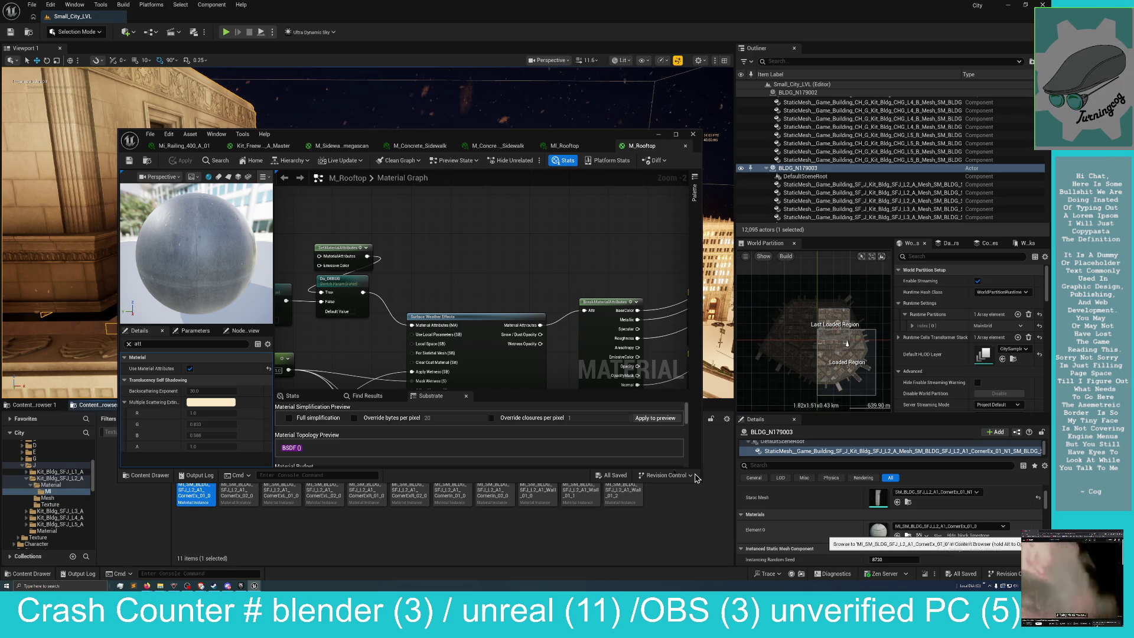
pyautogui.moveTo(437, 139)
pyautogui.mouseDown()
pyautogui.moveTo(778, 134)
pyautogui.moveTo(798, 121)
pyautogui.mouseUp()
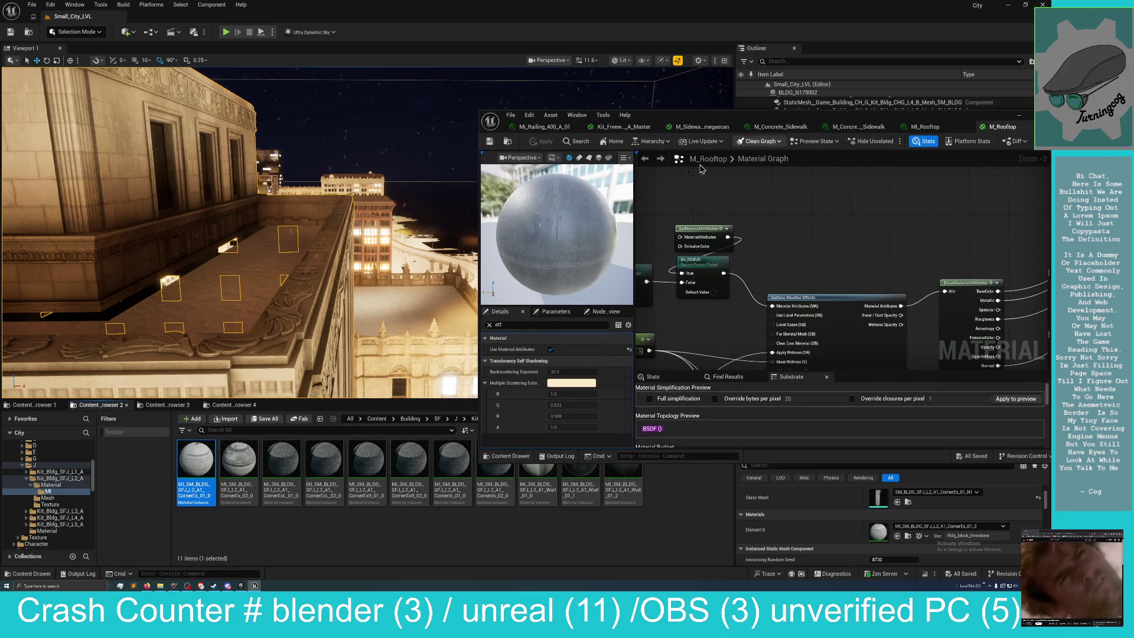
pyautogui.doubleClick(203, 452)
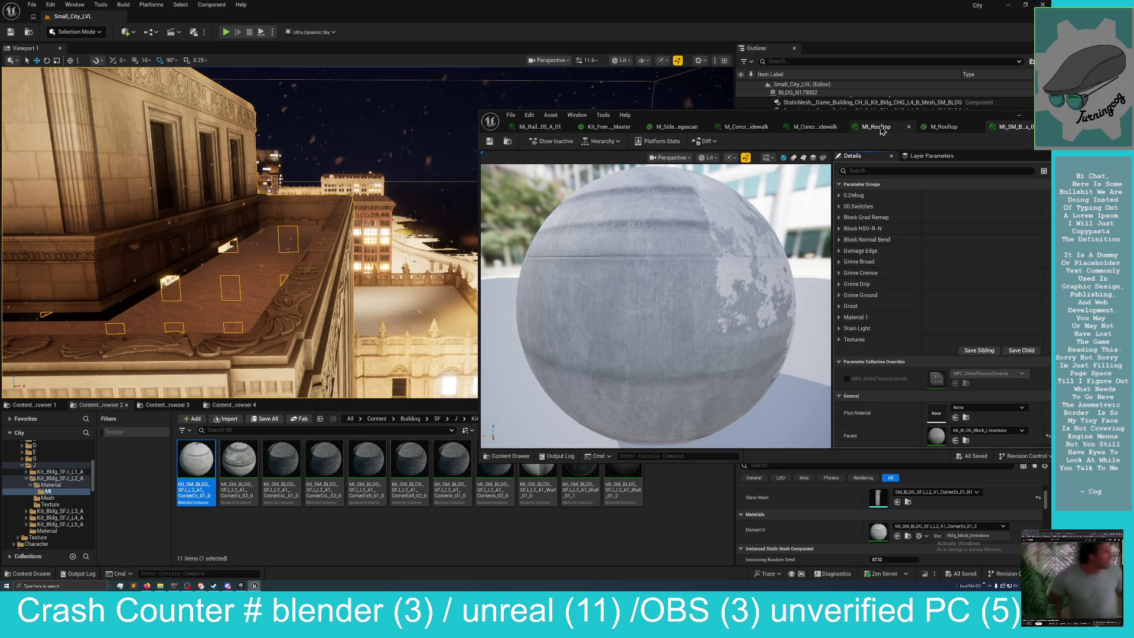
# Close the MI_Rooftop and Mi_Railing_400_A_01 tabs and locate the parent MI_BLDG_Block_Limestone.
pyautogui.click(879, 127)
pyautogui.click(909, 127)
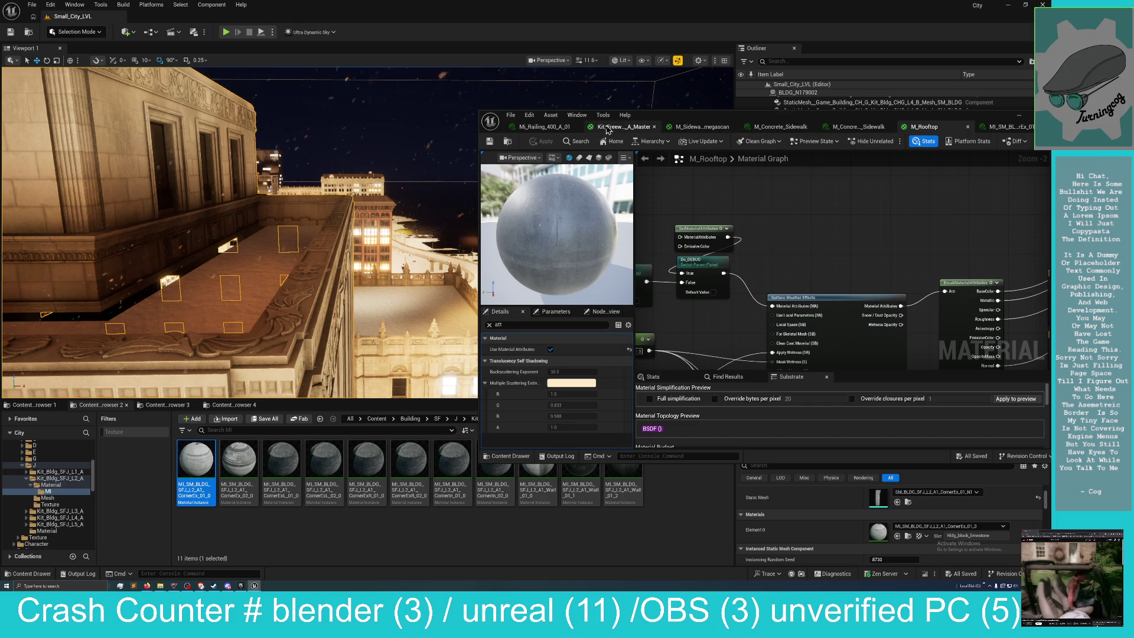
pyautogui.click(544, 131)
pyautogui.click(576, 127)
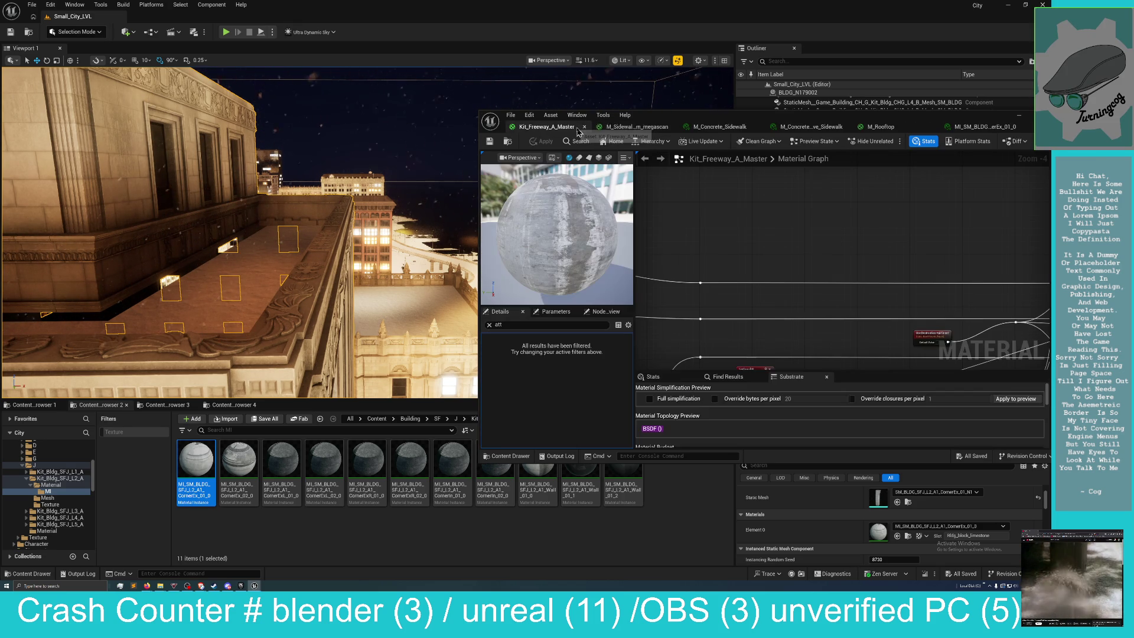
pyautogui.moveTo(833, 118); pyautogui.dragTo(634, 125)
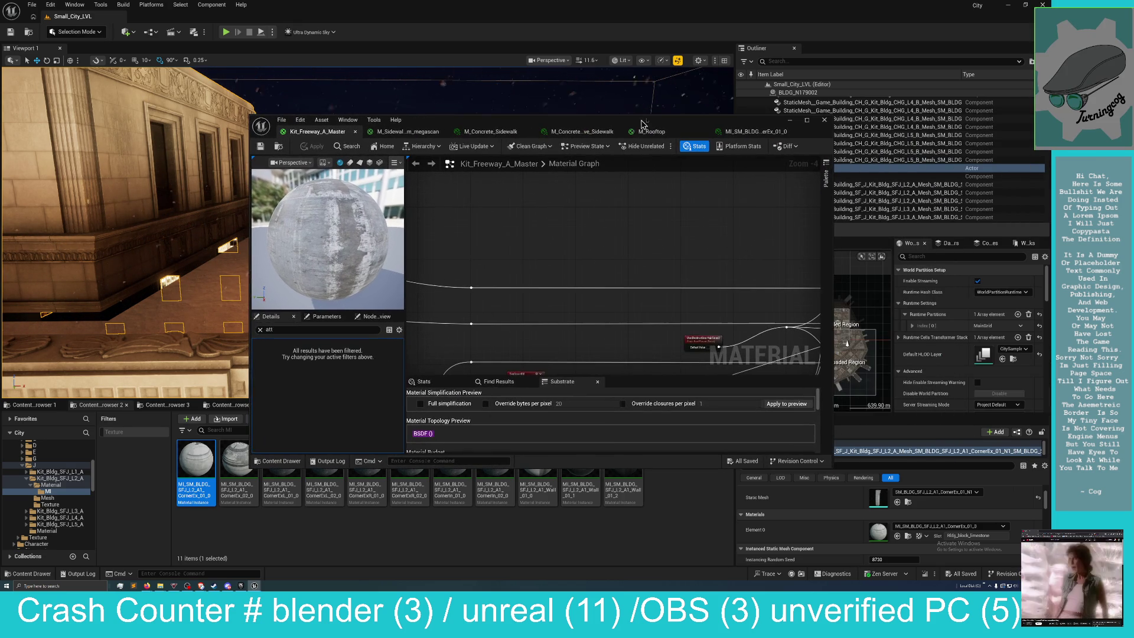
pyautogui.click(770, 132)
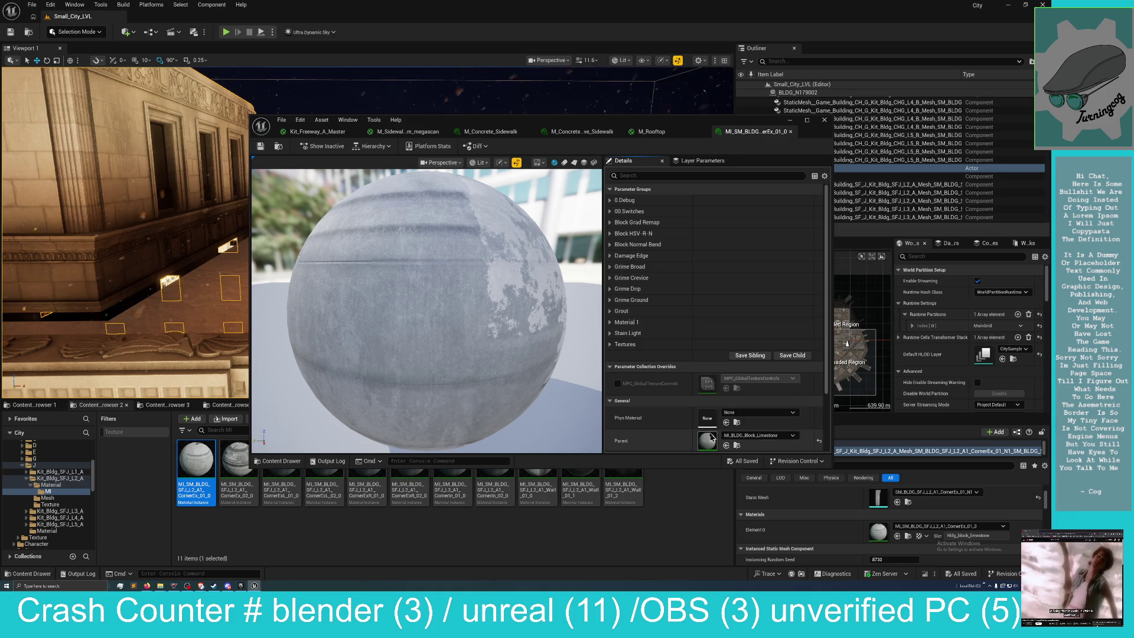
pyautogui.click(736, 446)
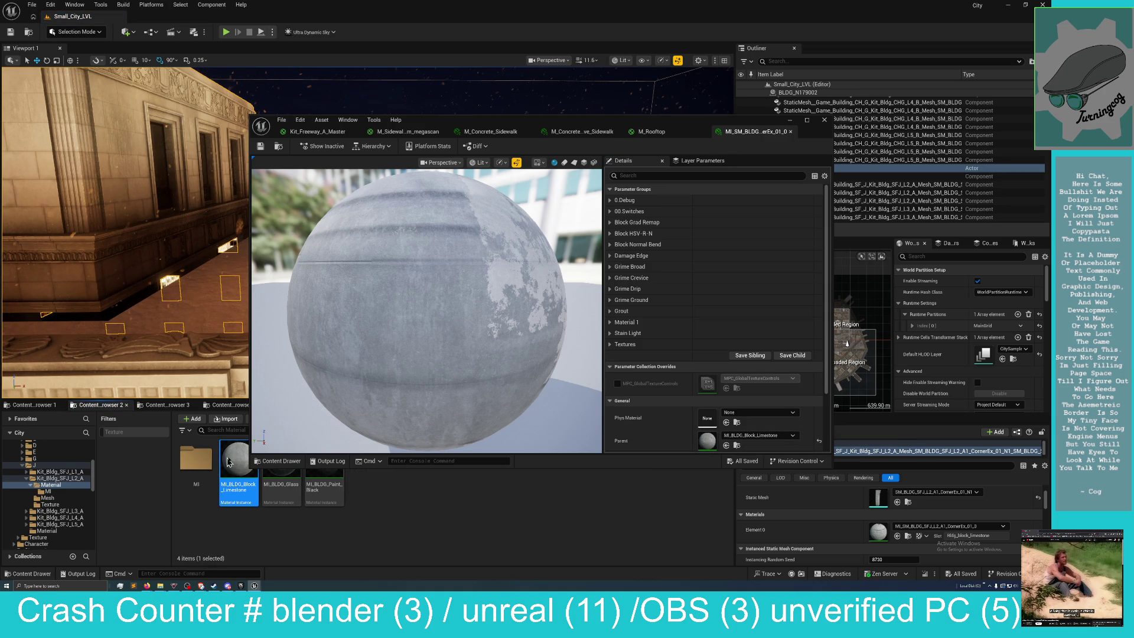
# Open MI_BLDG_Block_Limestone and follow its parents via MI_Bldg_Block up to master material M_Bldg_Block.
pyautogui.doubleClick(250, 470)
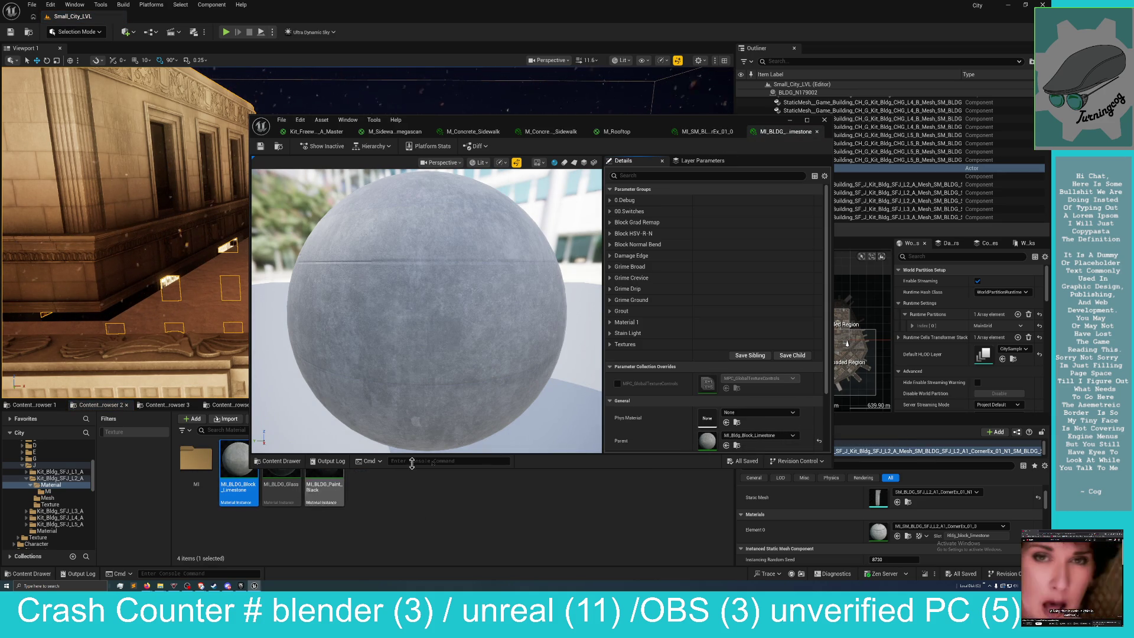
pyautogui.click(736, 447)
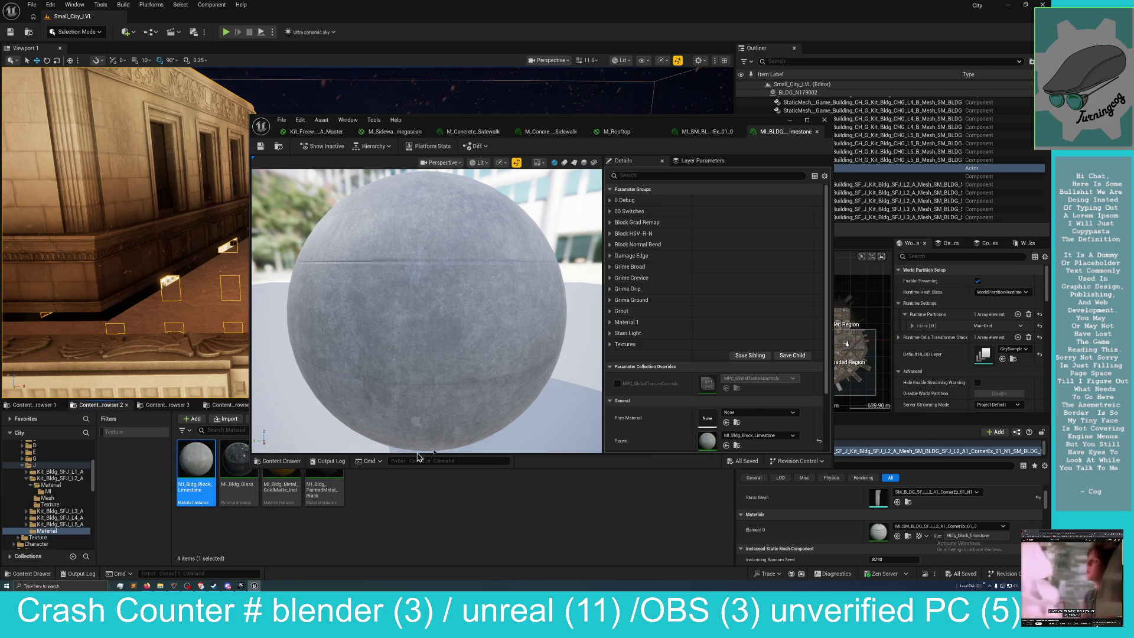
pyautogui.click(736, 446)
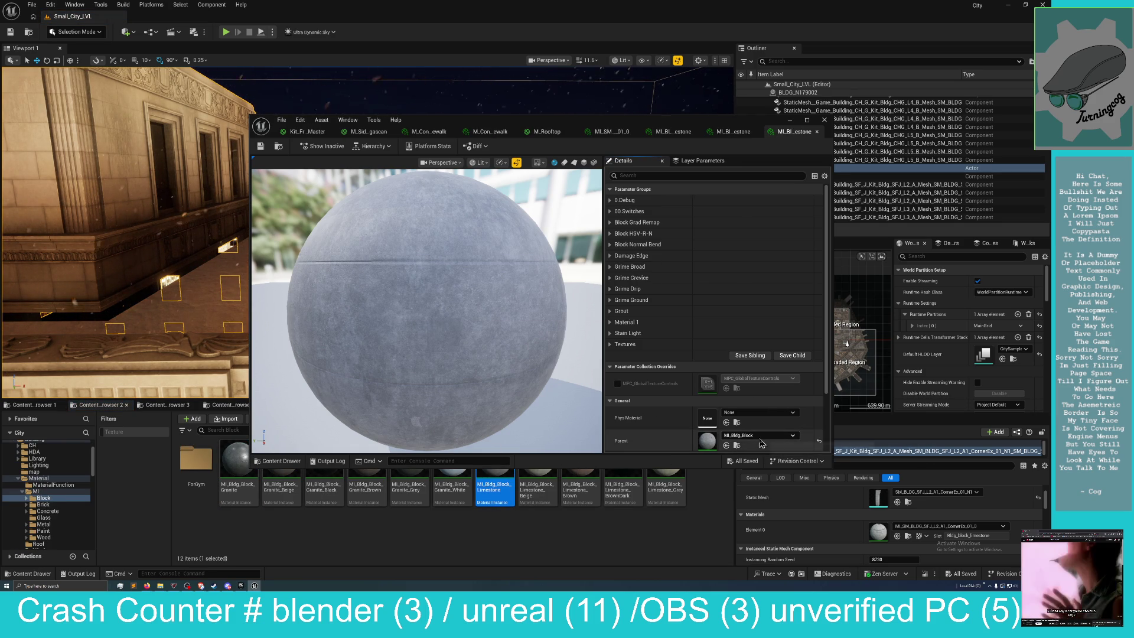
pyautogui.click(737, 446)
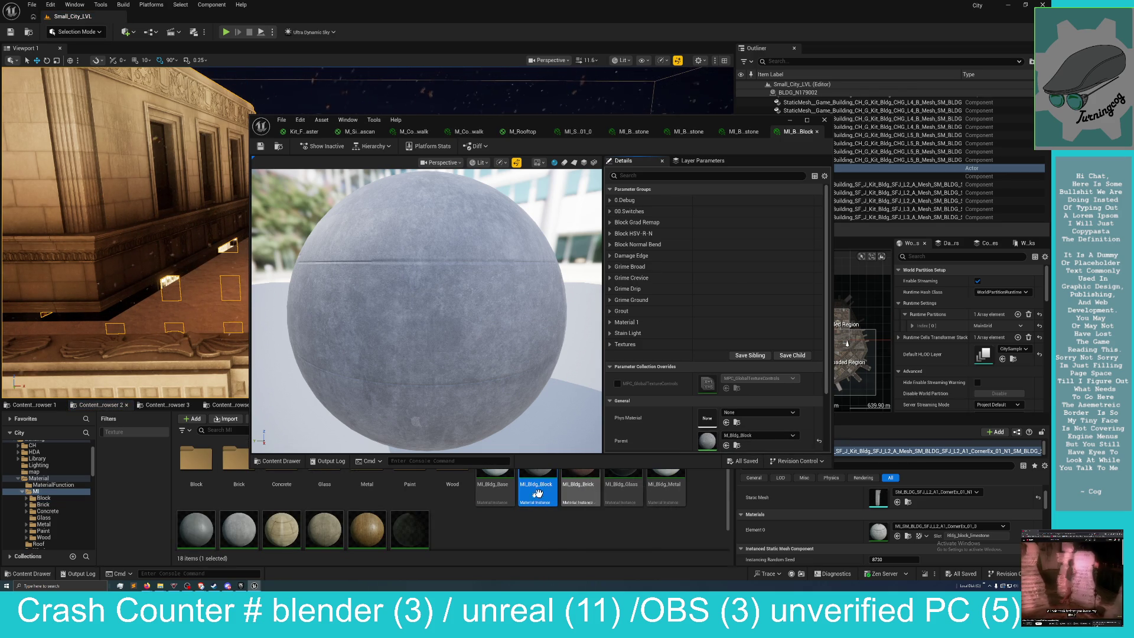
pyautogui.scroll(-1, 519, 519)
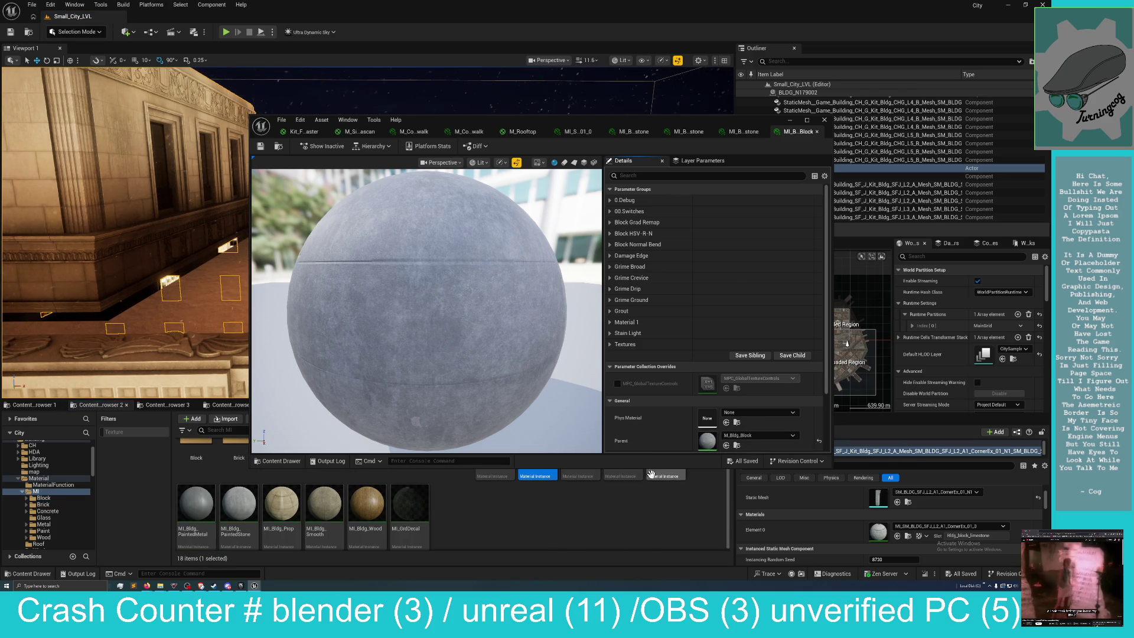
pyautogui.click(736, 447)
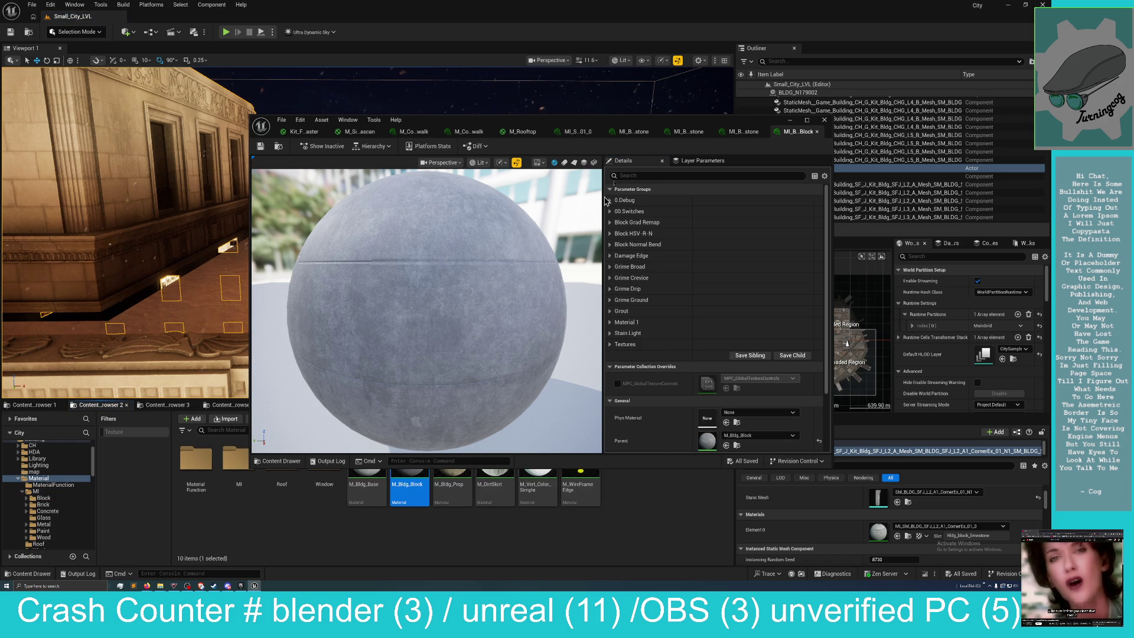
pyautogui.moveTo(681, 127)
pyautogui.mouseDown()
pyautogui.moveTo(766, 68)
pyautogui.moveTo(770, 53)
pyautogui.mouseUp()
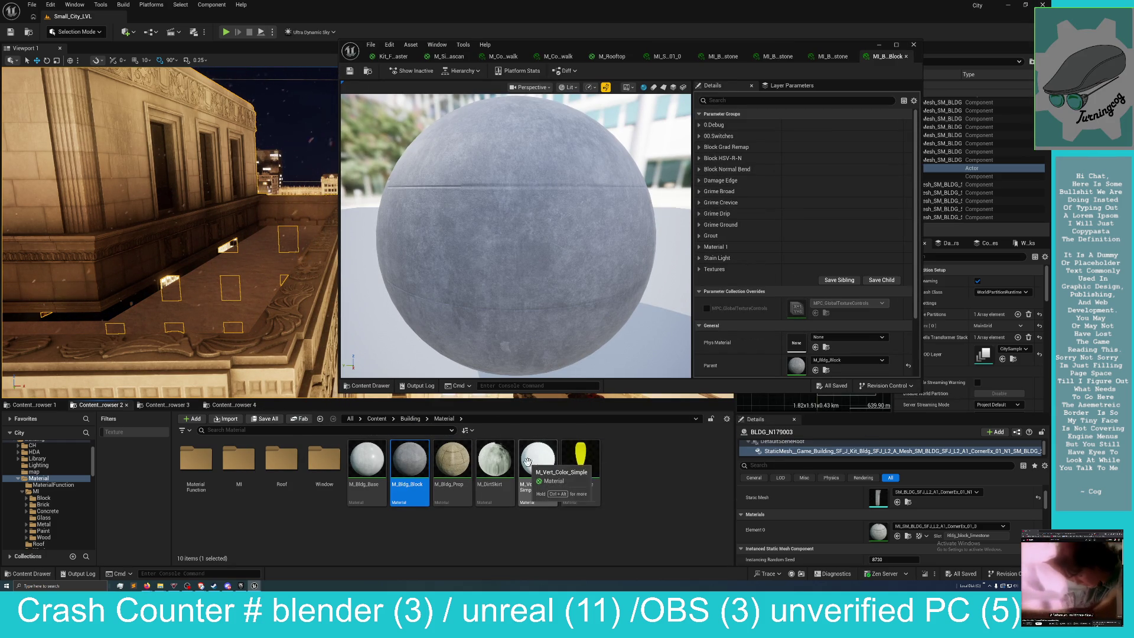
# Open the M_Vert_Color_Simple material graph and drag its output node further right.
pyautogui.doubleClick(541, 458)
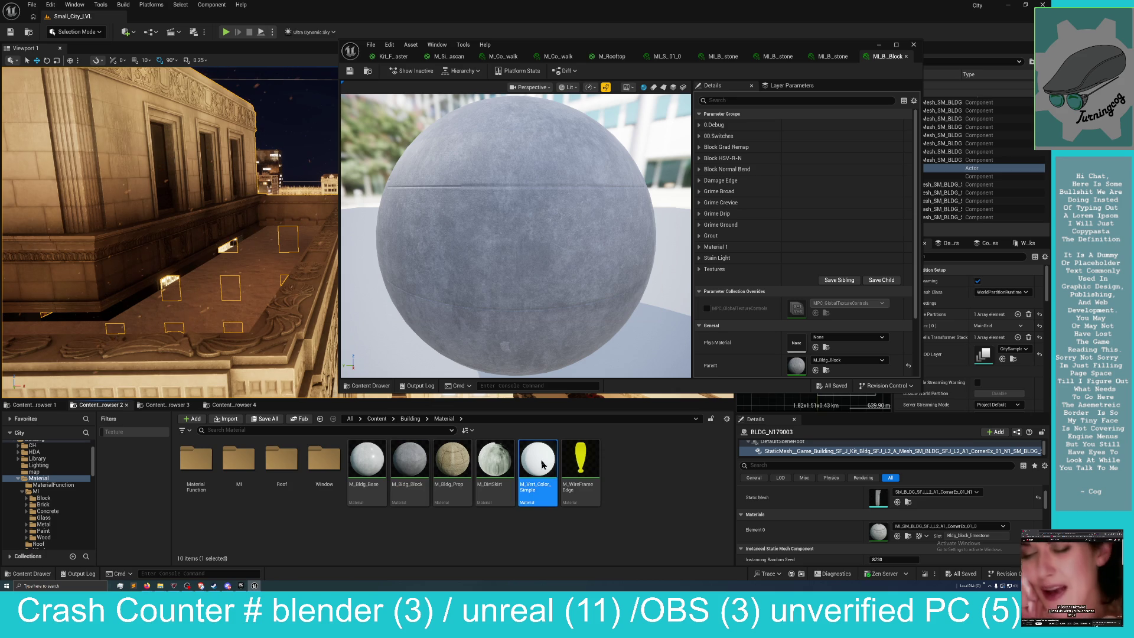
pyautogui.moveTo(528, 233)
pyautogui.mouseDown()
pyautogui.moveTo(750, 289)
pyautogui.moveTo(786, 260)
pyautogui.moveTo(685, 268)
pyautogui.mouseUp()
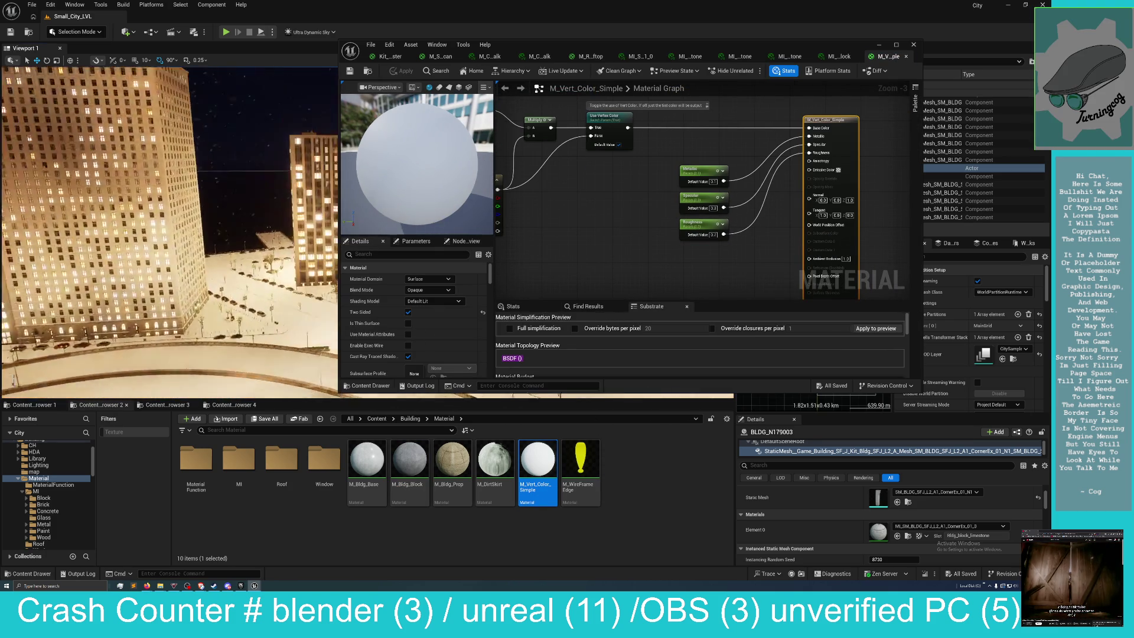
pyautogui.moveTo(587, 240); pyautogui.dragTo(595, 254)
pyautogui.moveTo(846, 135); pyautogui.dragTo(895, 138)
# Pan to the Use Vertex Color node and bring up the node search palette.
pyautogui.moveTo(617, 208); pyautogui.dragTo(577, 185)
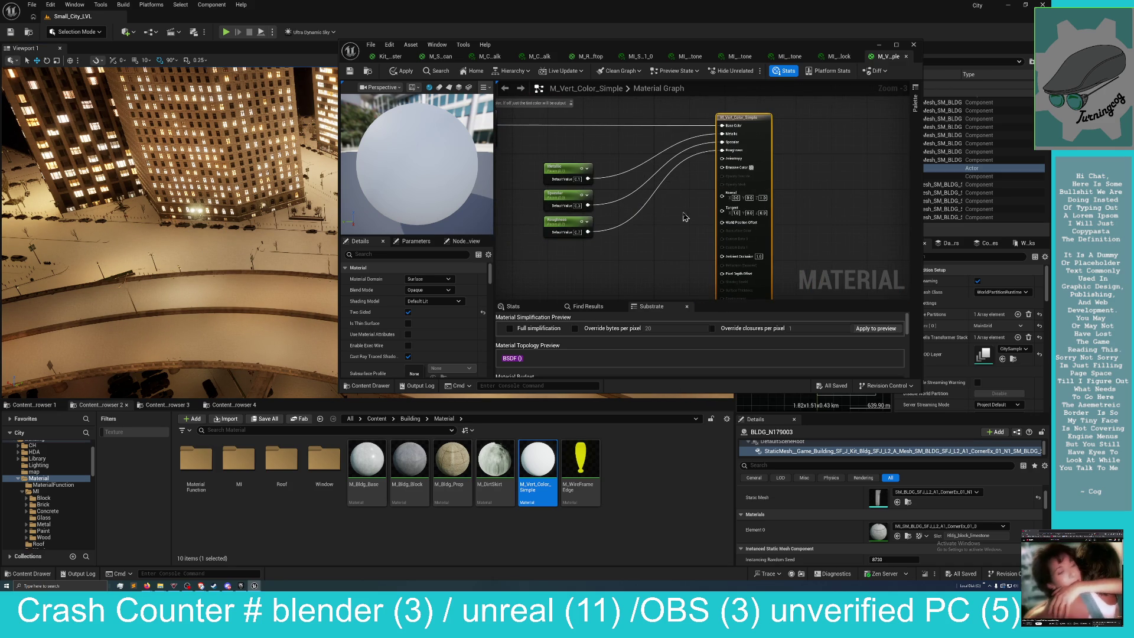
pyautogui.moveTo(648, 238)
pyautogui.mouseDown()
pyautogui.moveTo(725, 248)
pyautogui.moveTo(731, 265)
pyautogui.moveTo(764, 269)
pyautogui.moveTo(513, 242)
pyautogui.moveTo(590, 264)
pyautogui.mouseUp()
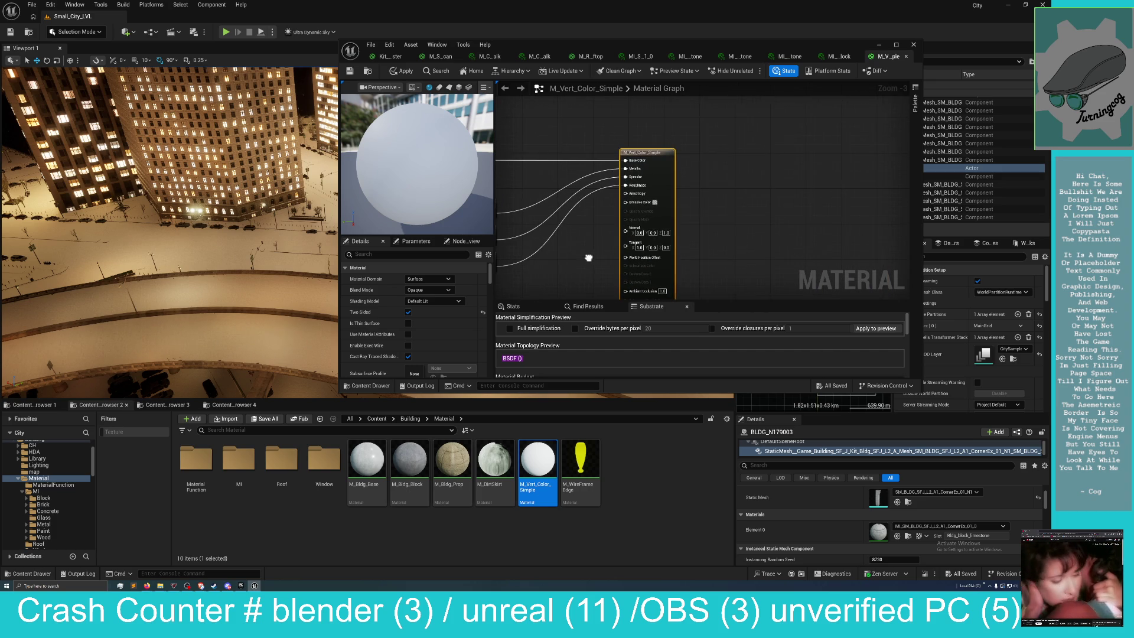
pyautogui.rightClick(762, 168)
pyautogui.moveTo(718, 201); pyautogui.dragTo(562, 207)
pyautogui.rightClick(563, 208)
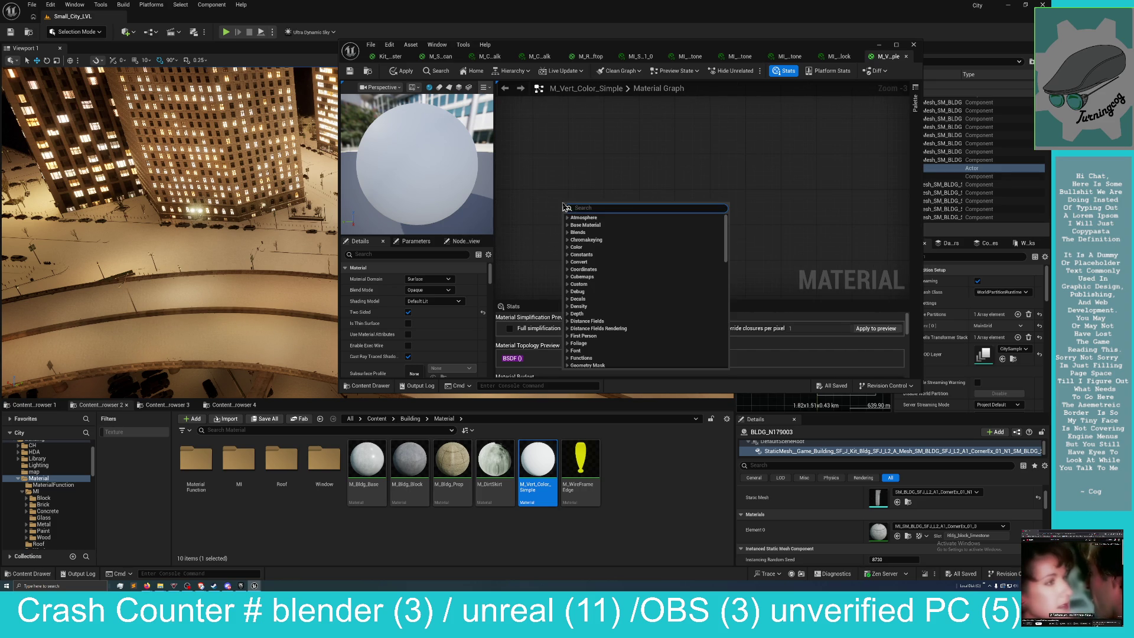
# Paste the copied weather-effects node group into the graph.
pyautogui.click(674, 171)
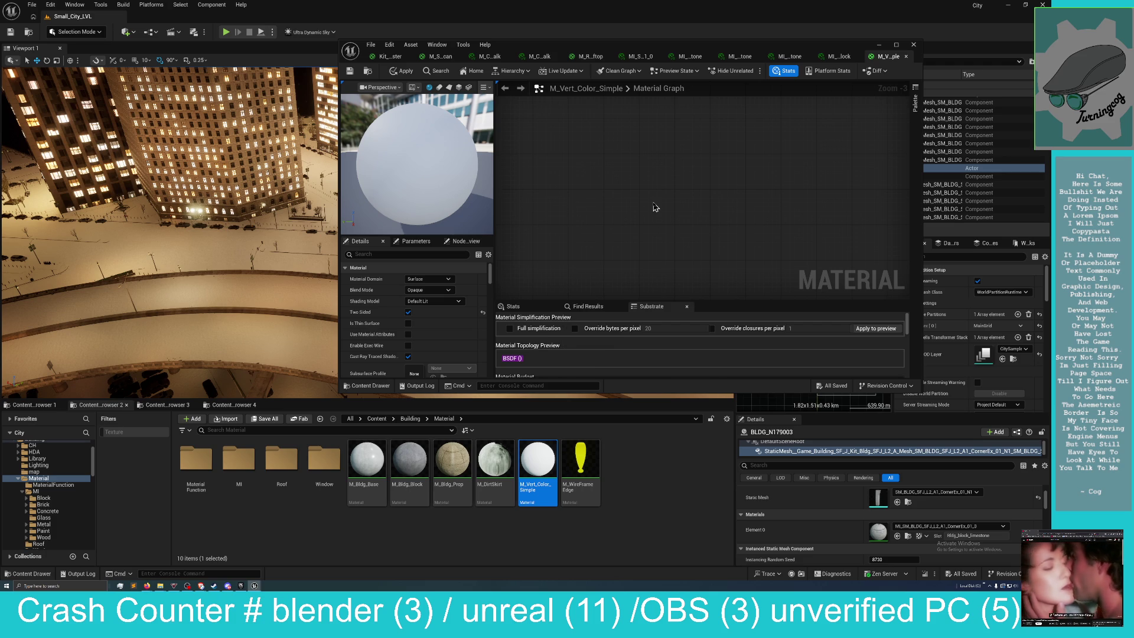
pyautogui.hotkey('ctrl', 'v')
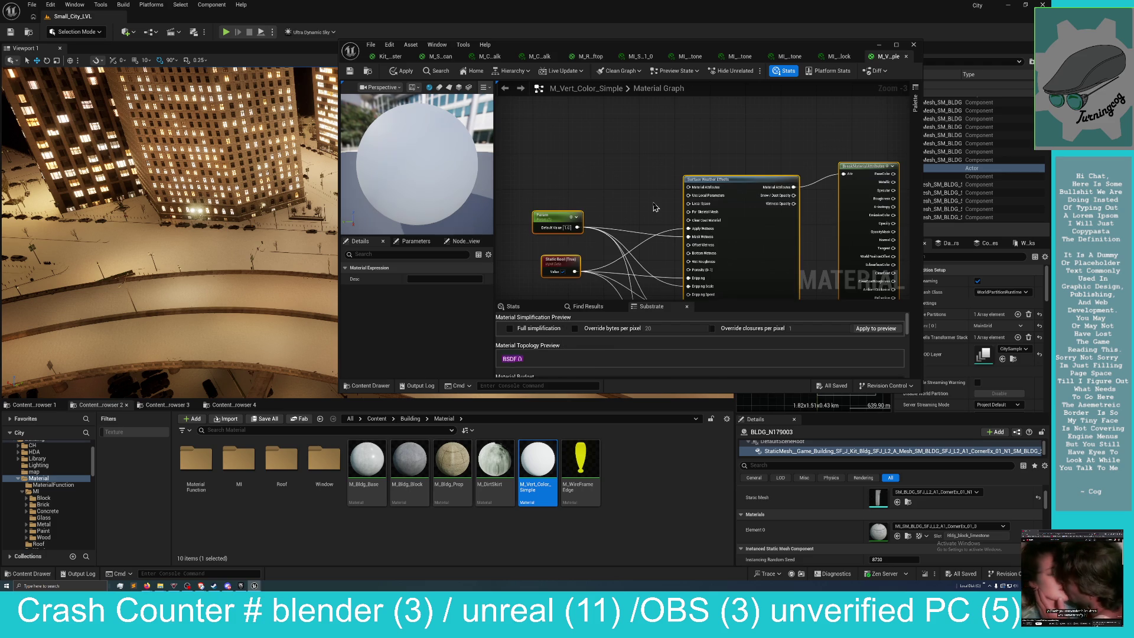
pyautogui.scroll(-2, 685, 177)
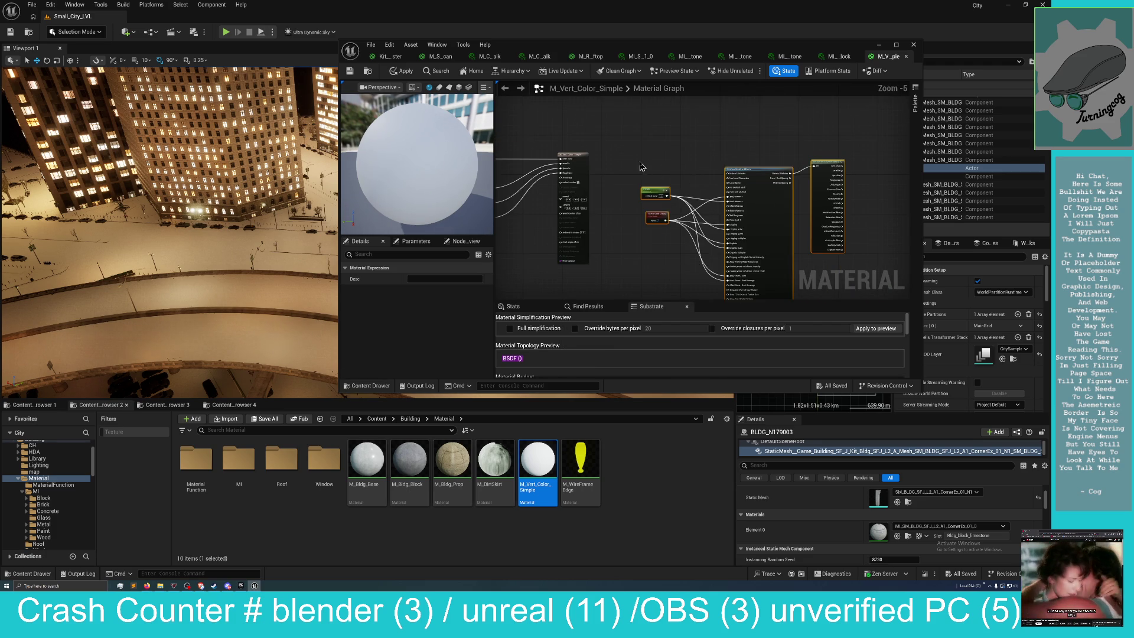
pyautogui.scroll(1, 650, 189)
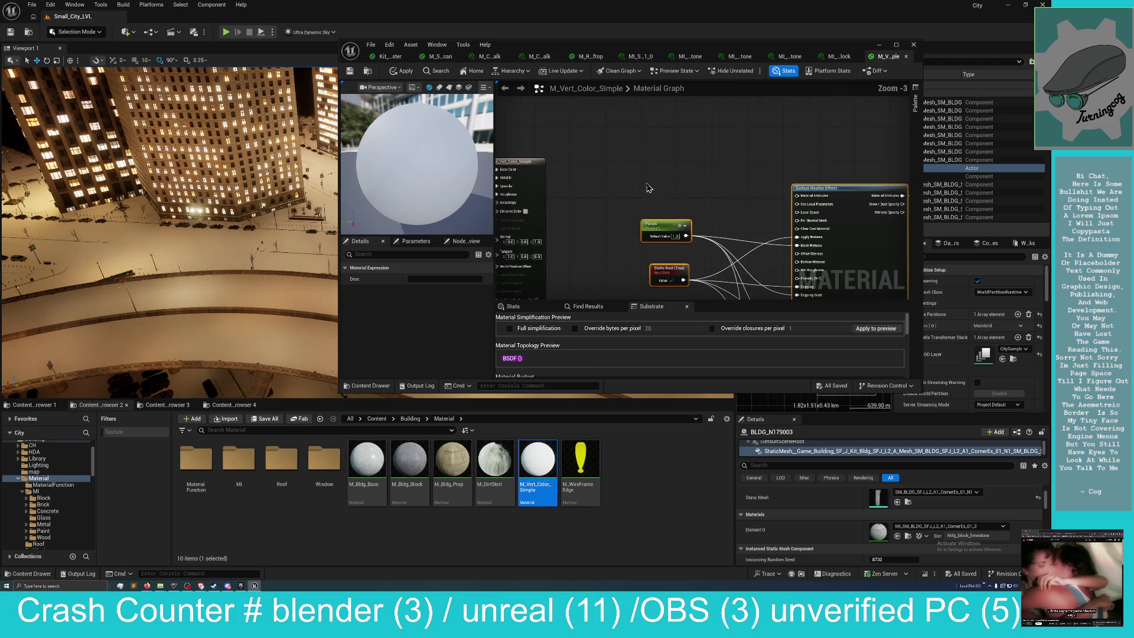
pyautogui.scroll(-1, 648, 188)
pyautogui.scroll(1, 618, 166)
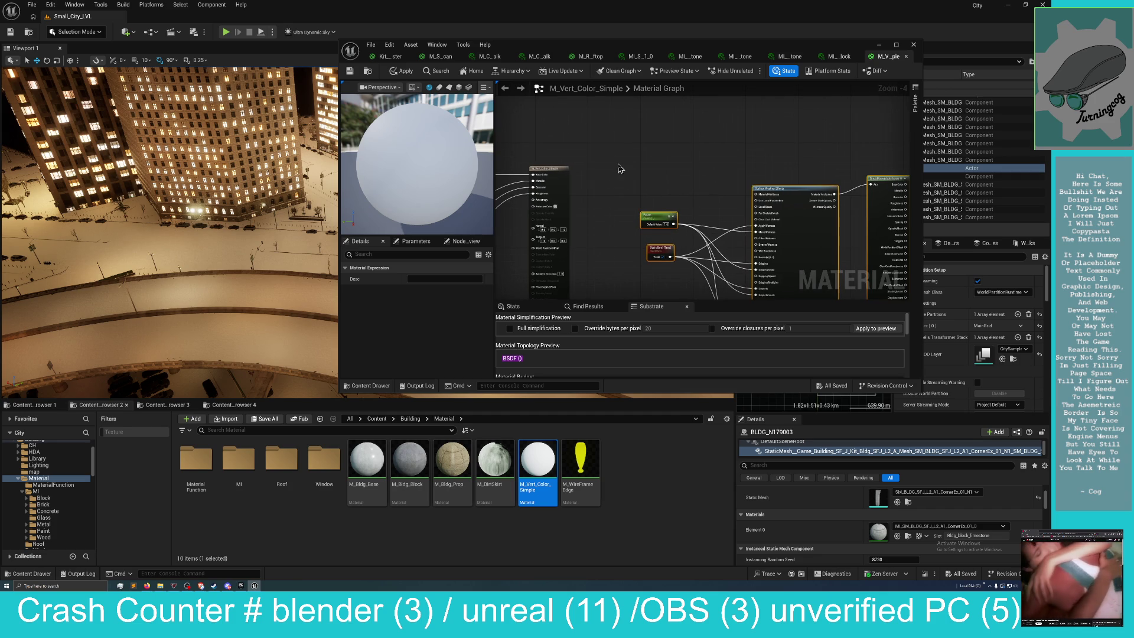
# Add a MakeMaterialAttributes node by searching 'attr'.
pyautogui.rightClick(617, 165)
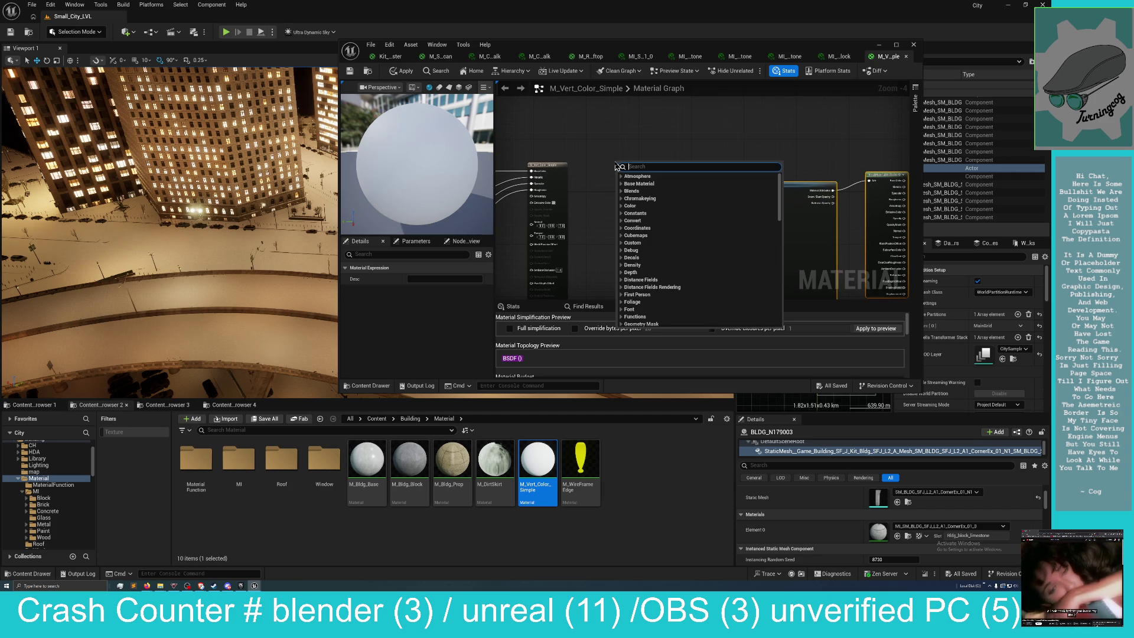
pyautogui.write('attr')
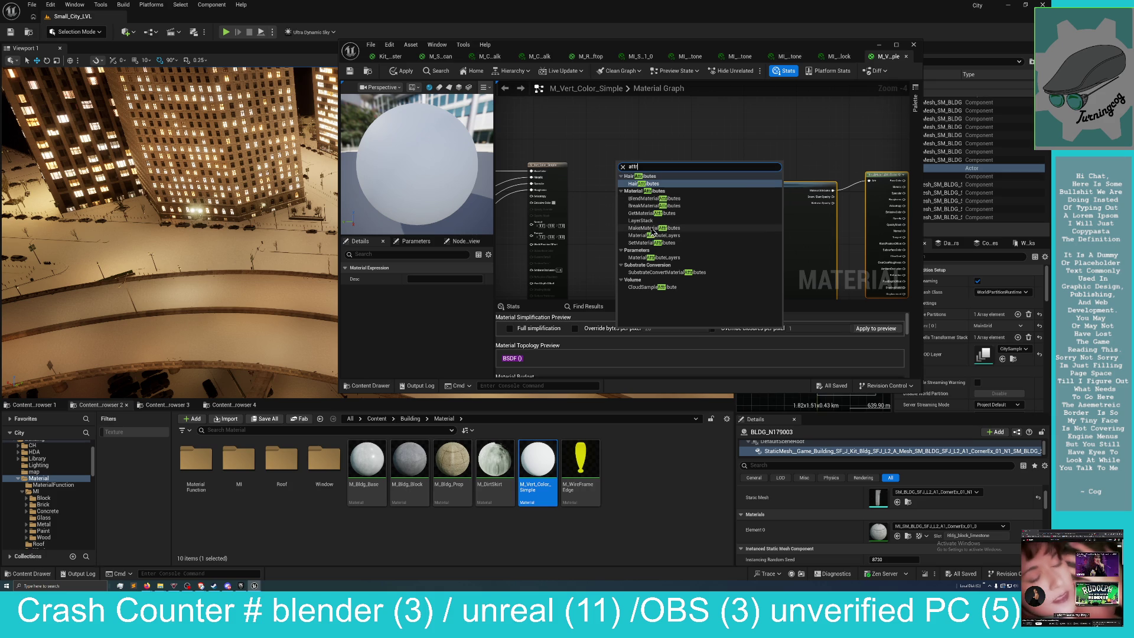
pyautogui.click(650, 227)
# Place the MakeMaterialAttributes node and reconnect the Specular wire to its Specular input.
pyautogui.moveTo(644, 166)
pyautogui.mouseDown()
pyautogui.moveTo(615, 183)
pyautogui.moveTo(754, 190)
pyautogui.mouseUp()
pyautogui.moveTo(619, 165)
pyautogui.mouseDown()
pyautogui.moveTo(673, 179)
pyautogui.moveTo(643, 173)
pyautogui.moveTo(708, 166)
pyautogui.moveTo(697, 190)
pyautogui.moveTo(674, 186)
pyautogui.moveTo(697, 190)
pyautogui.mouseUp()
pyautogui.moveTo(641, 192); pyautogui.dragTo(698, 207)
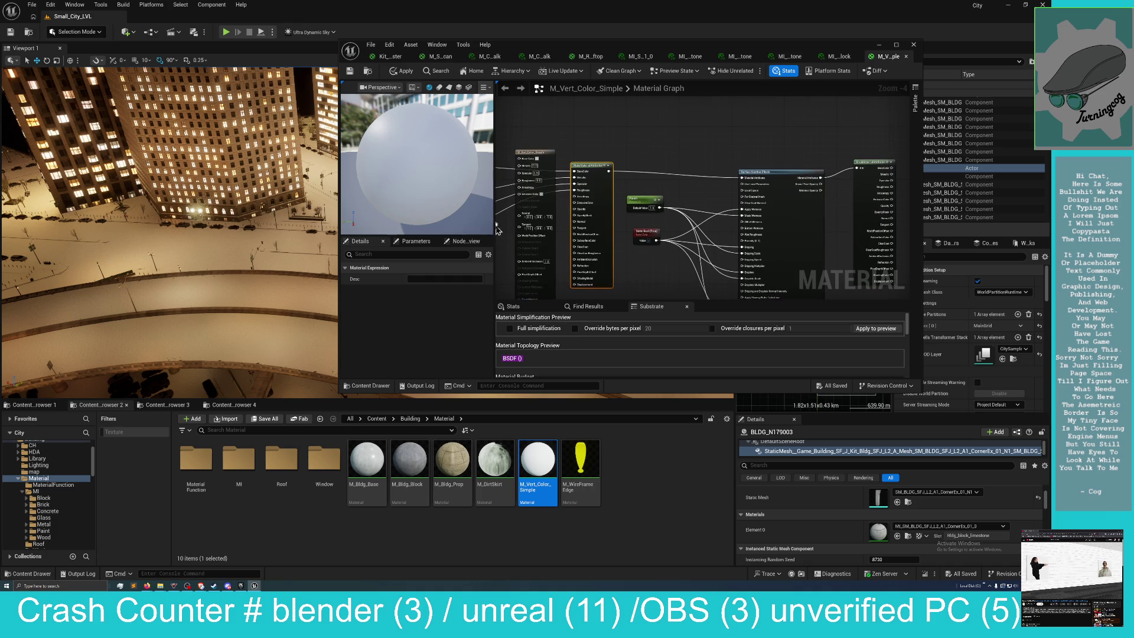
# Move the output node to the upper right and wire up the Base Color output.
pyautogui.moveTo(540, 154)
pyautogui.mouseDown()
pyautogui.moveTo(739, 127)
pyautogui.moveTo(895, 133)
pyautogui.moveTo(824, 144)
pyautogui.moveTo(854, 147)
pyautogui.mouseUp()
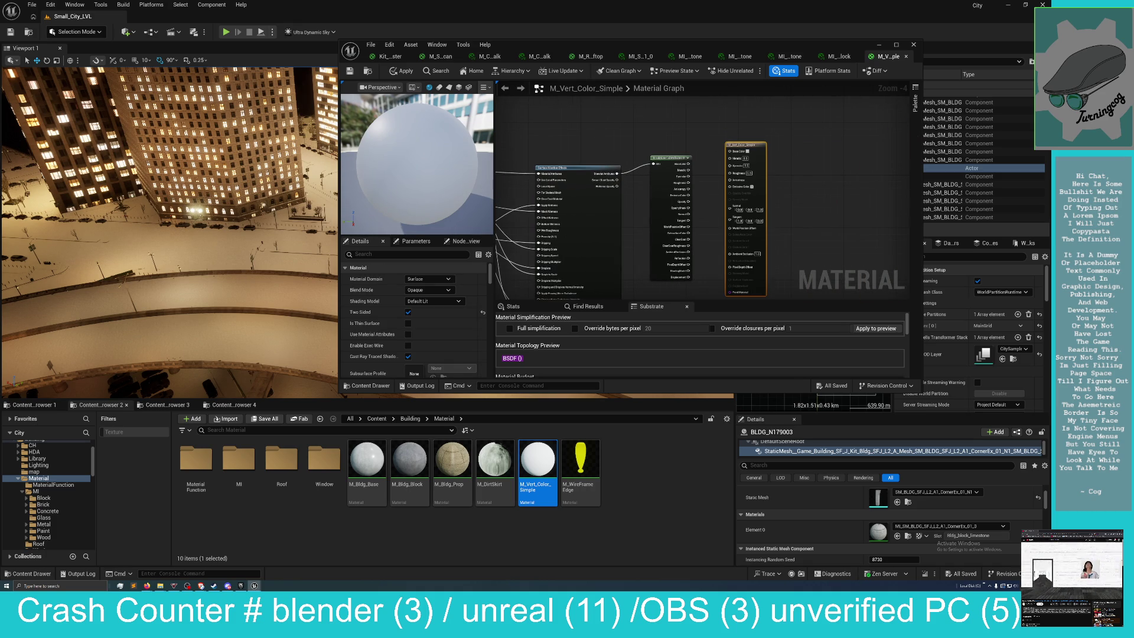
pyautogui.moveTo(571, 158)
pyautogui.mouseDown()
pyautogui.moveTo(861, 139)
pyautogui.moveTo(697, 142)
pyautogui.moveTo(716, 137)
pyautogui.moveTo(577, 167)
pyautogui.mouseUp()
pyautogui.moveTo(709, 189)
pyautogui.mouseDown()
pyautogui.moveTo(747, 176)
pyautogui.moveTo(712, 211)
pyautogui.moveTo(762, 198)
pyautogui.mouseUp()
pyautogui.moveTo(808, 169)
pyautogui.mouseDown()
pyautogui.moveTo(664, 167)
pyautogui.moveTo(764, 165)
pyautogui.mouseUp()
pyautogui.scroll(1, 664, 182)
pyautogui.moveTo(664, 183)
pyautogui.mouseDown()
pyautogui.moveTo(719, 199)
pyautogui.moveTo(838, 171)
pyautogui.moveTo(694, 131)
pyautogui.moveTo(508, 175)
pyautogui.moveTo(548, 183)
pyautogui.mouseUp()
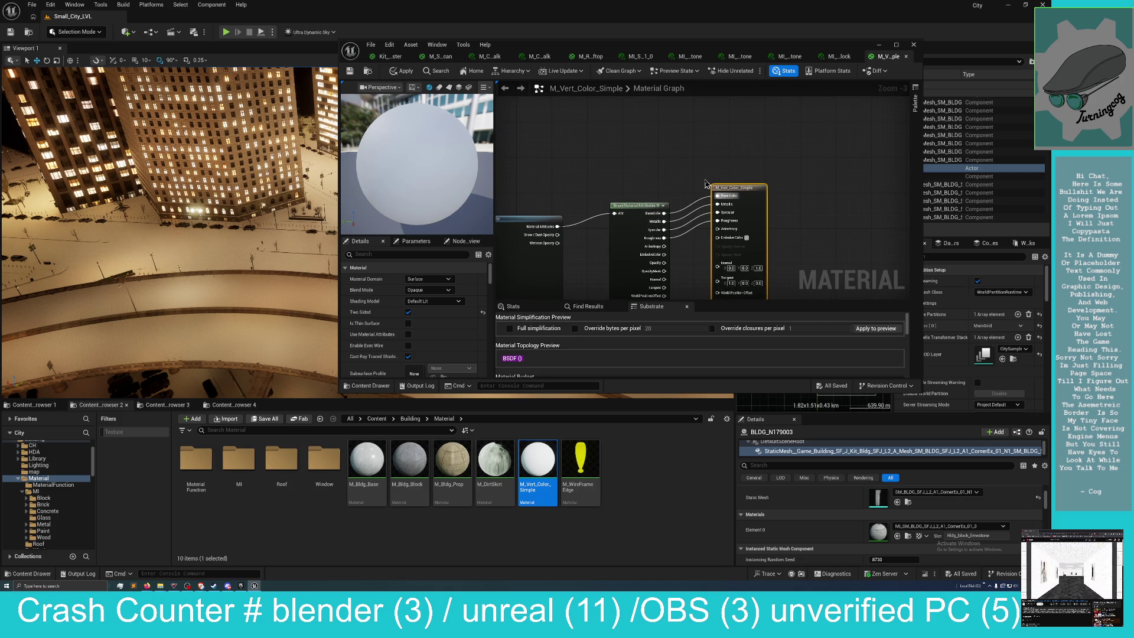
# Apply and save the material, then convert it to Substrate.
pyautogui.click(407, 72)
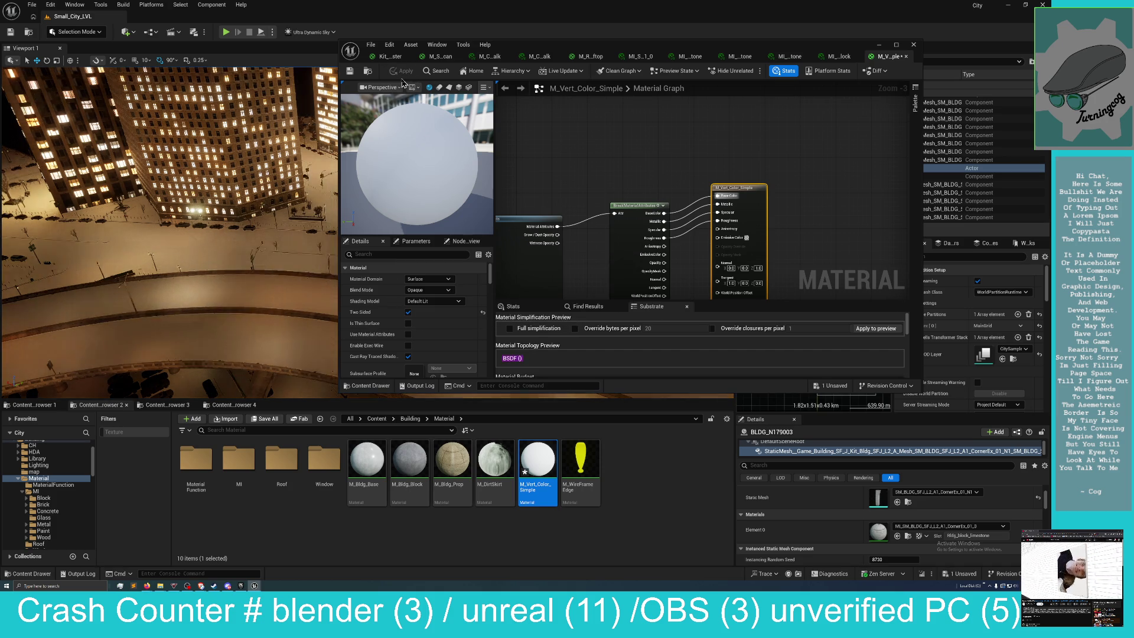
pyautogui.click(355, 72)
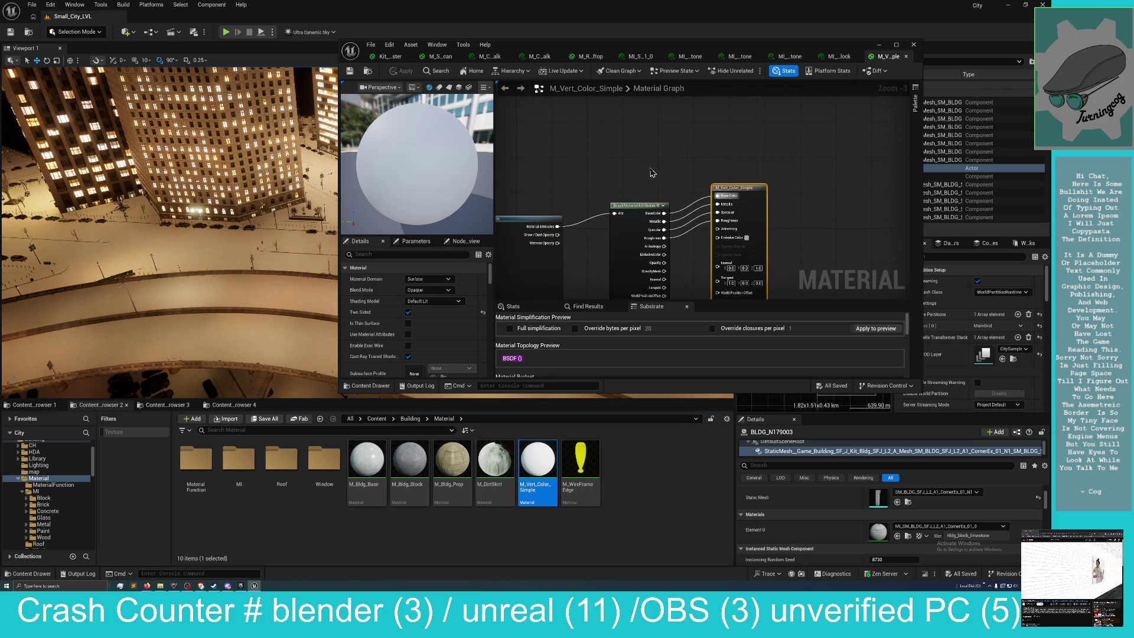
pyautogui.moveTo(755, 179)
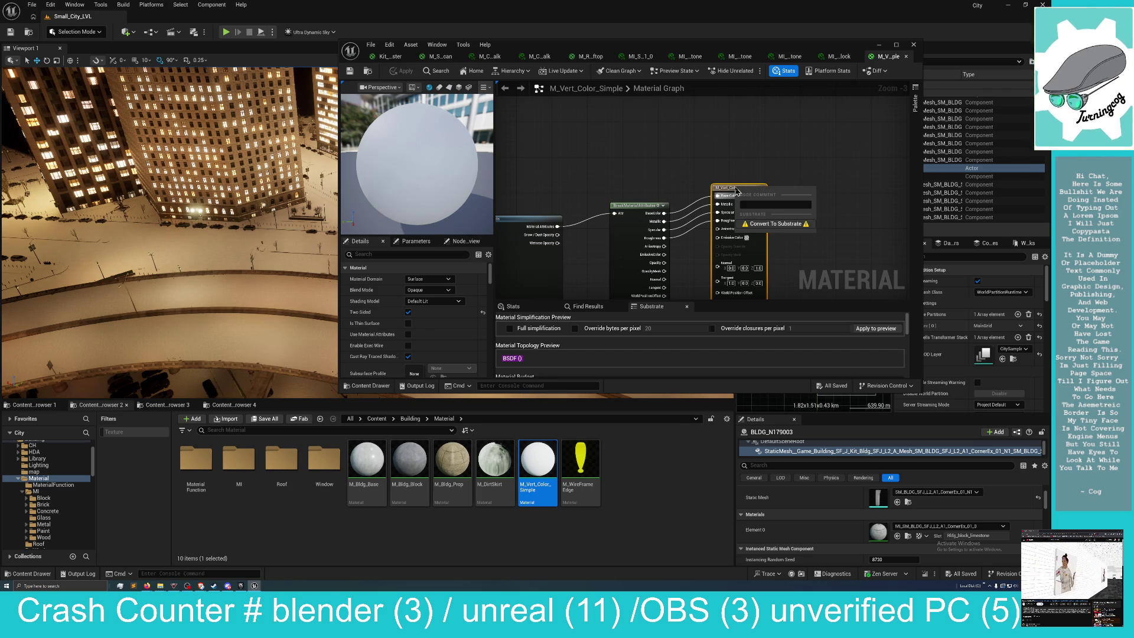
pyautogui.click(775, 224)
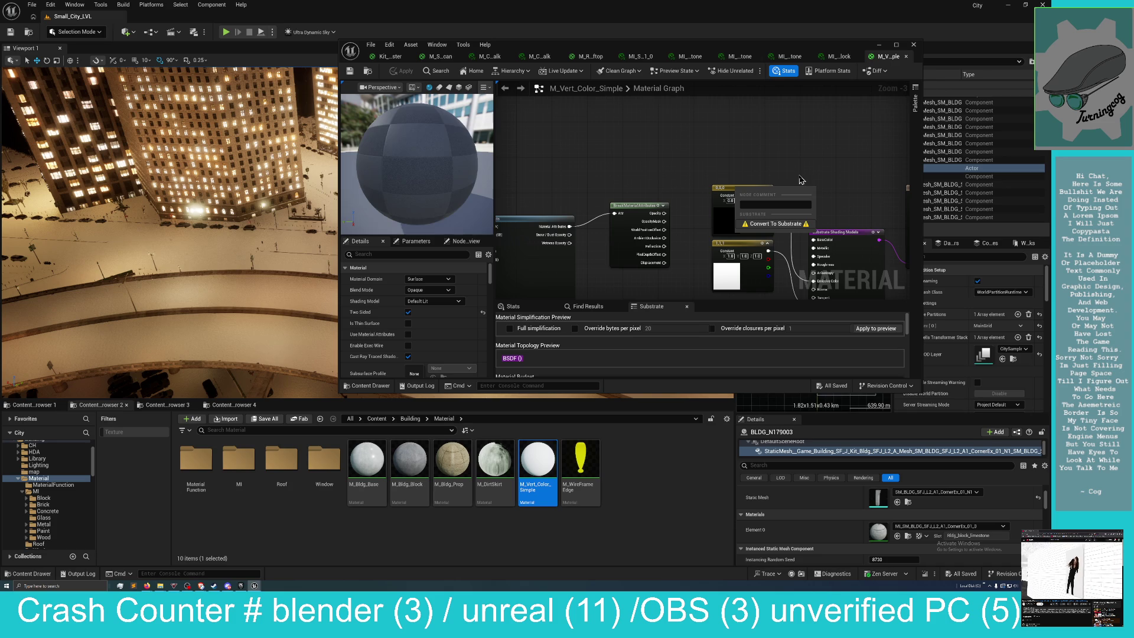
# Enable Use Material Attributes and delete the white Constant3Vector node.
pyautogui.click(390, 254)
pyautogui.write('att')
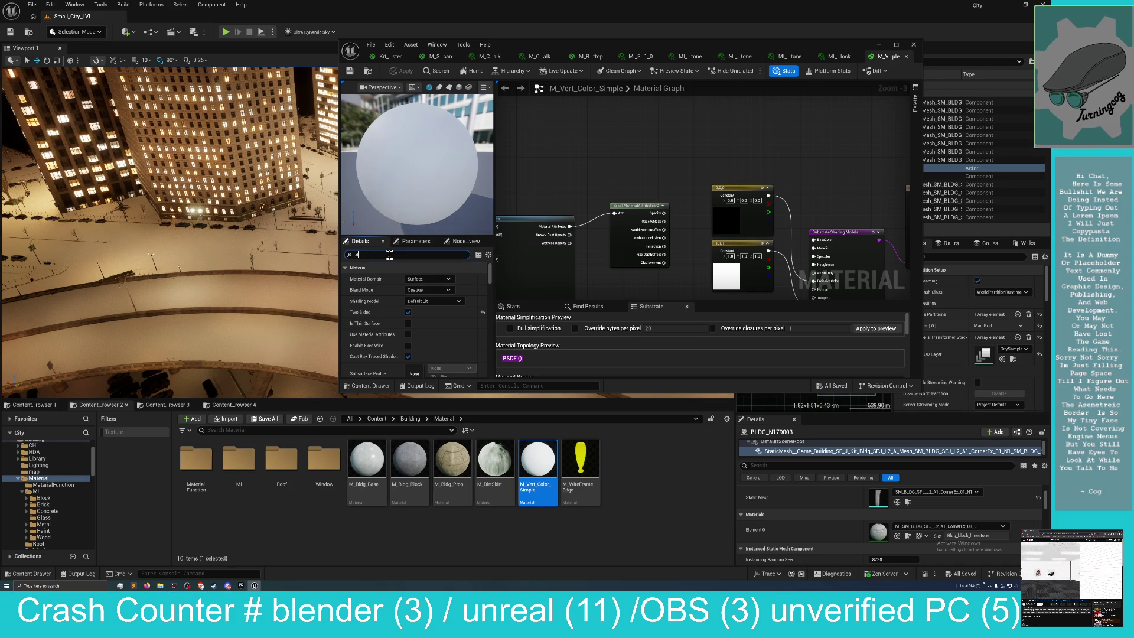
pyautogui.click(411, 280)
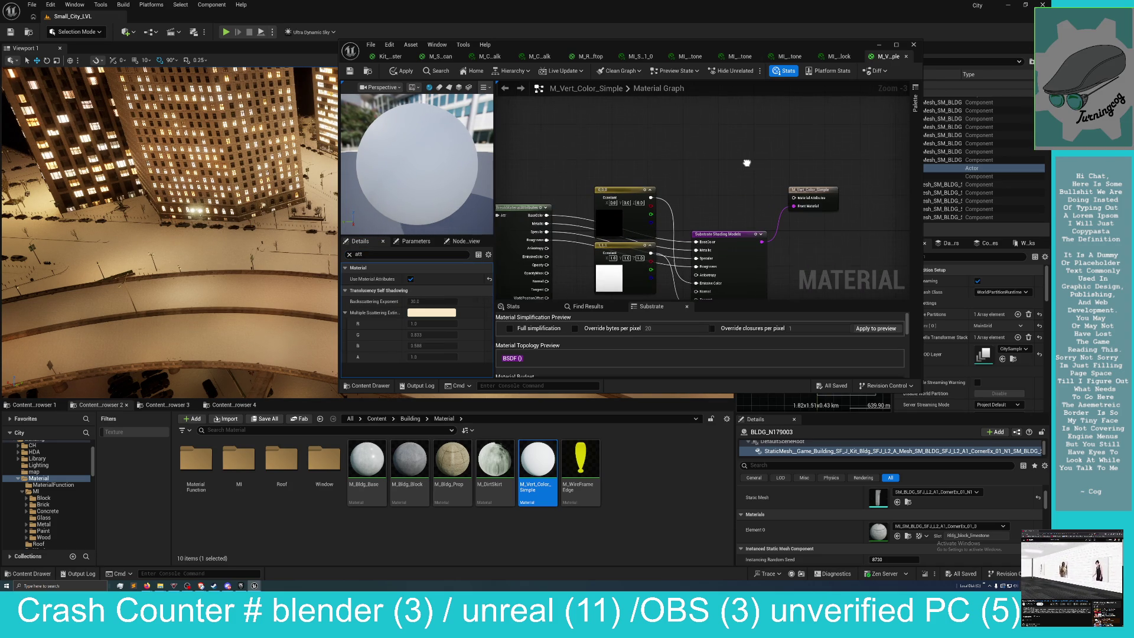
pyautogui.moveTo(669, 174)
pyautogui.mouseDown()
pyautogui.moveTo(786, 171)
pyautogui.moveTo(789, 127)
pyautogui.moveTo(749, 127)
pyautogui.moveTo(731, 241)
pyautogui.mouseUp()
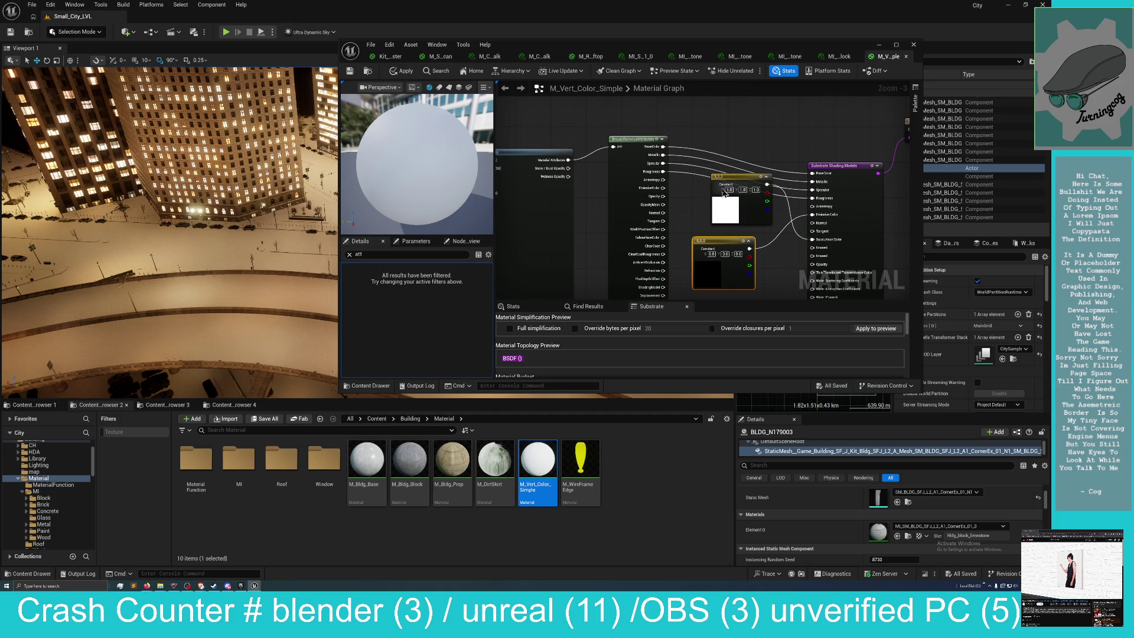
pyautogui.moveTo(722, 183); pyautogui.dragTo(703, 247)
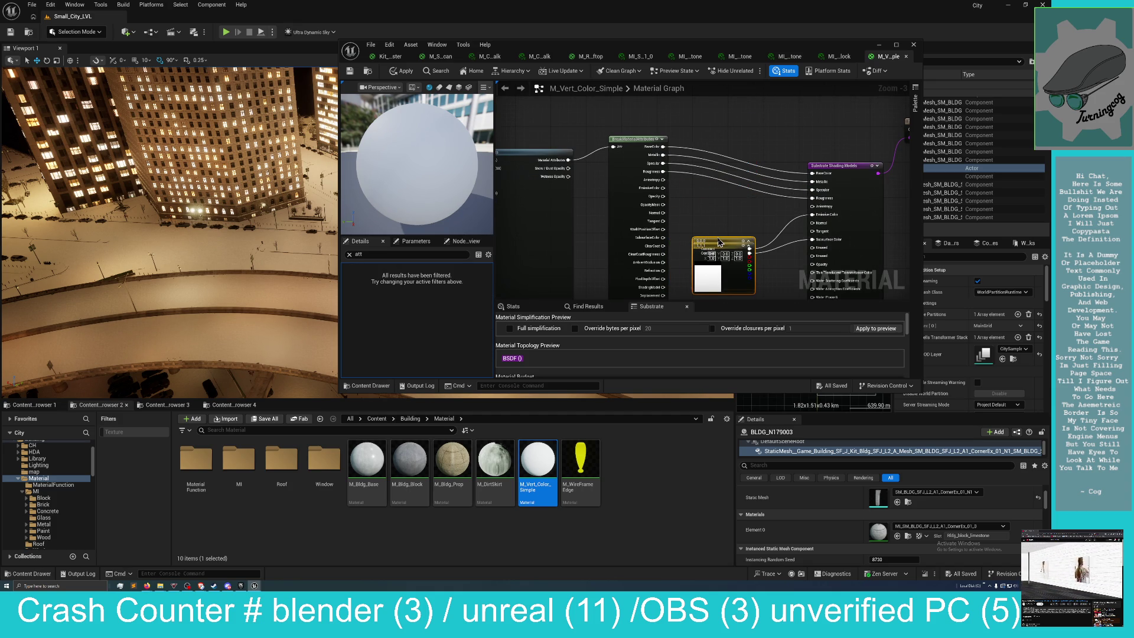
pyautogui.press('Delete')
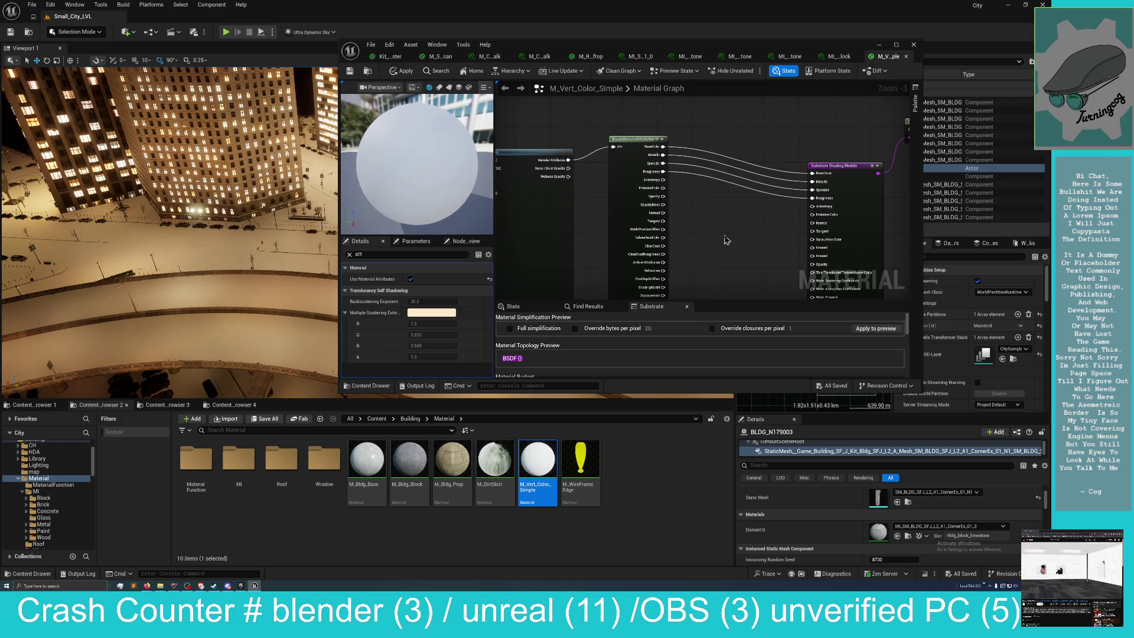
# Apply and save the converted material, then check M_Bldg_Block's actions from the block material instance.
pyautogui.click(401, 71)
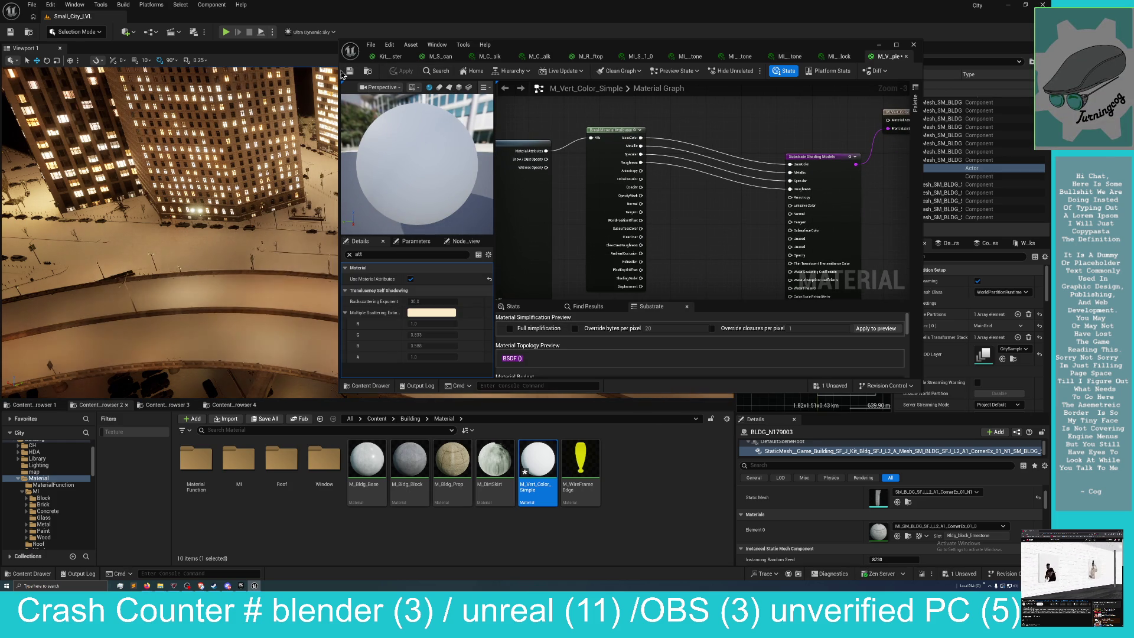
pyautogui.click(349, 75)
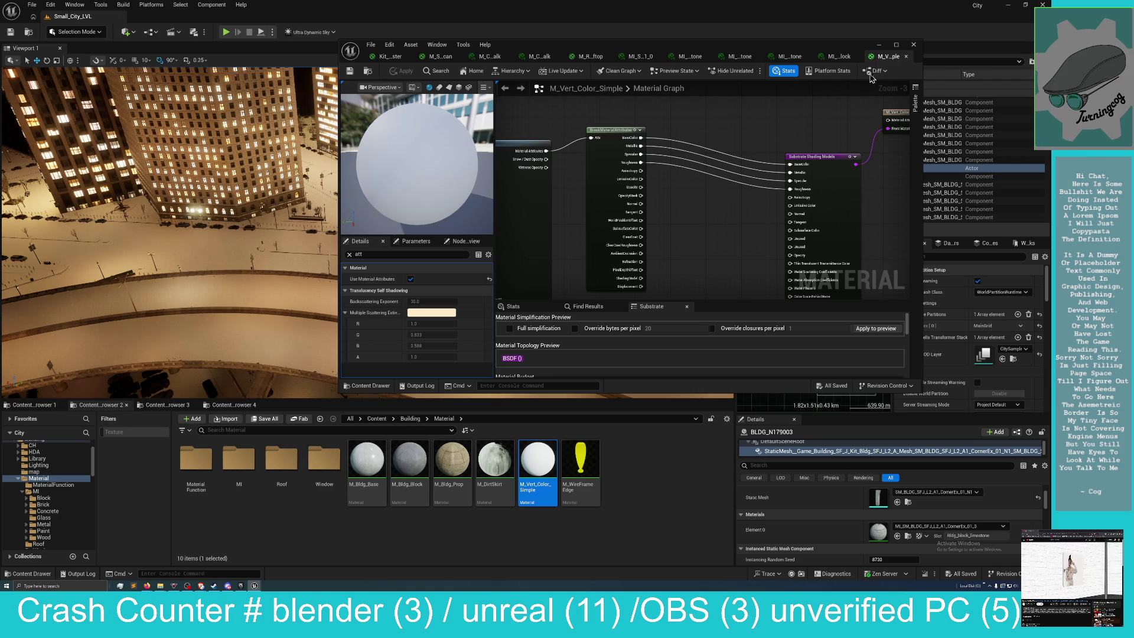
pyautogui.click(837, 56)
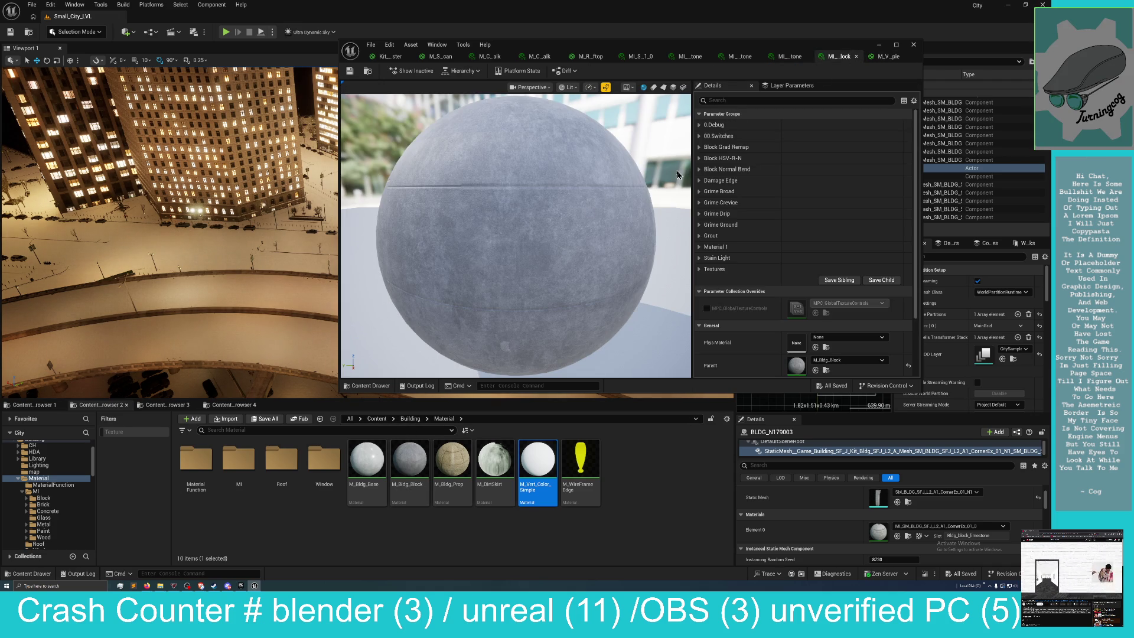
pyautogui.rightClick(421, 462)
pyautogui.moveTo(472, 437)
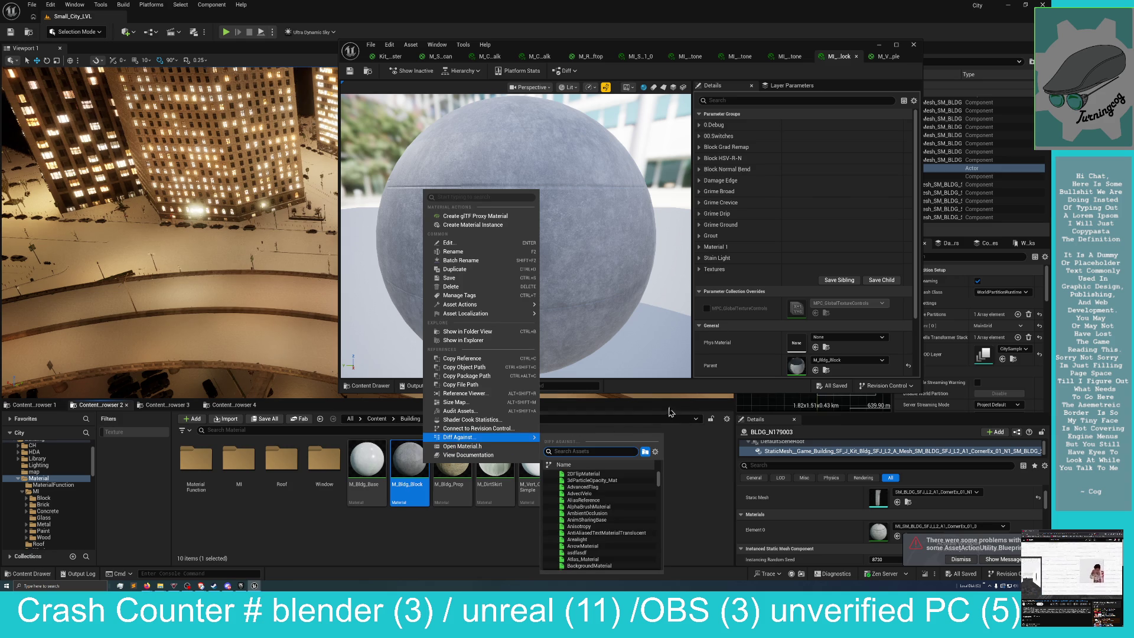
pyautogui.click(886, 56)
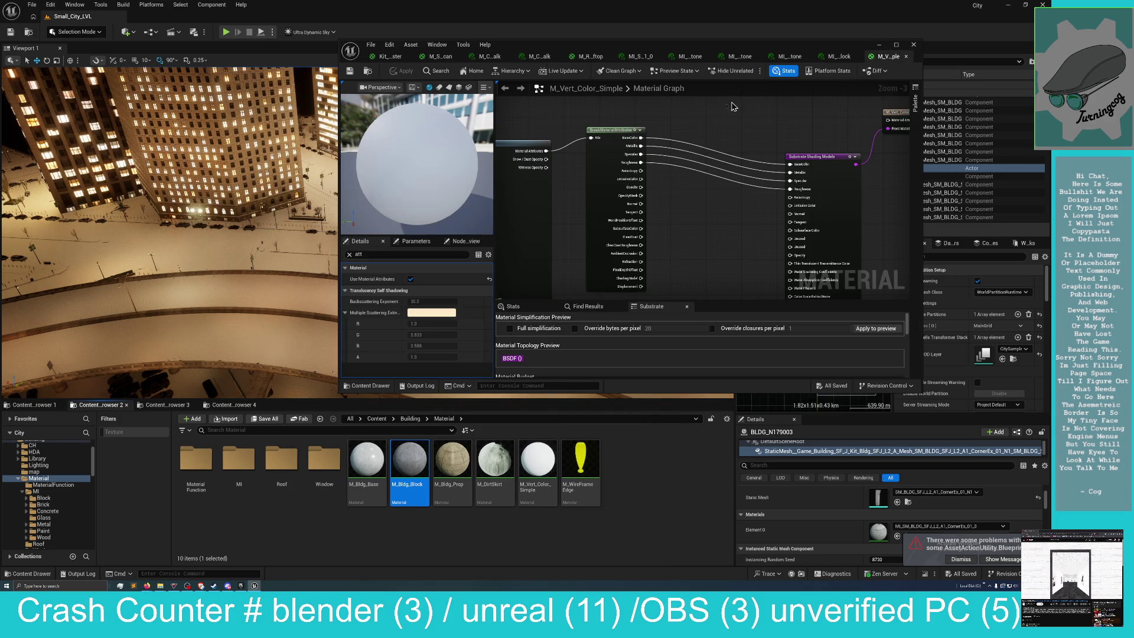
pyautogui.moveTo(688, 195)
pyautogui.mouseDown()
pyautogui.moveTo(746, 208)
pyautogui.moveTo(717, 154)
pyautogui.moveTo(615, 160)
pyautogui.moveTo(539, 188)
pyautogui.moveTo(632, 198)
pyautogui.mouseUp()
# Fly the level view to a rooftop, survey upstream nodes, and return to the block material instance.
pyautogui.moveTo(126, 276); pyautogui.dragTo(126, 276)
pyautogui.moveTo(265, 233); pyautogui.dragTo(265, 233)
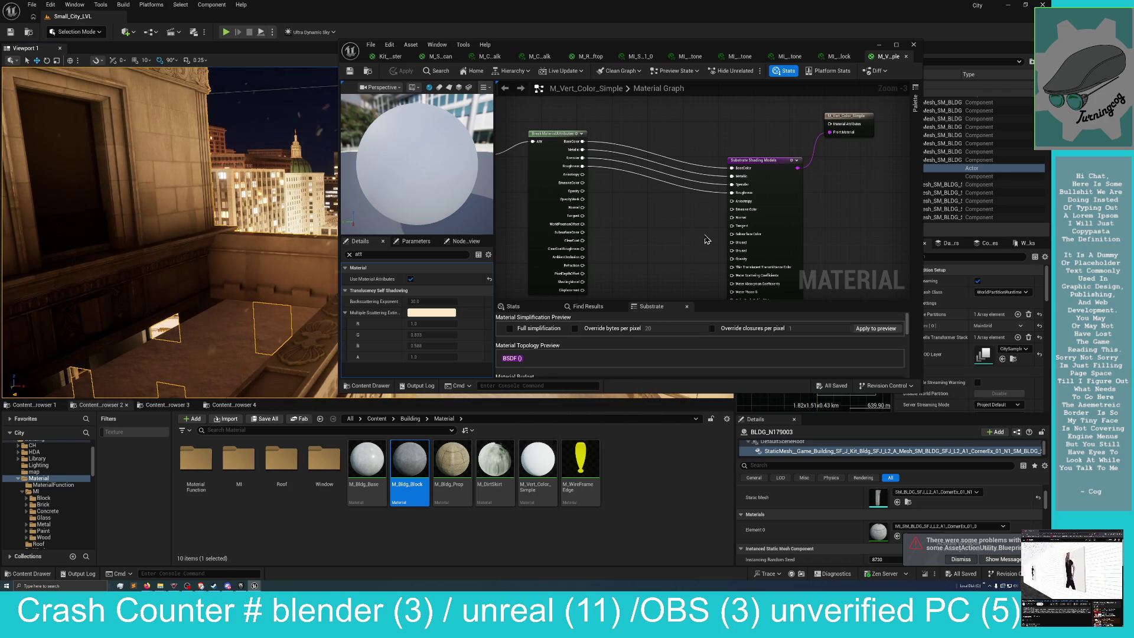
pyautogui.scroll(-2, 707, 238)
pyautogui.moveTo(658, 222); pyautogui.dragTo(855, 215)
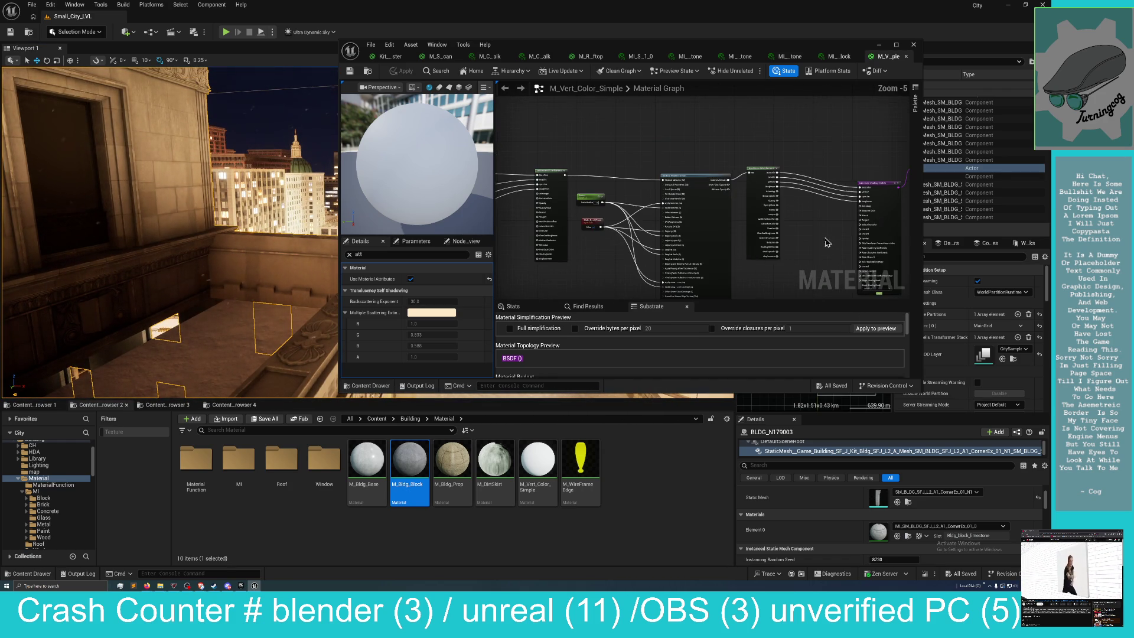
pyautogui.moveTo(759, 236)
pyautogui.mouseDown()
pyautogui.moveTo(709, 259)
pyautogui.moveTo(756, 241)
pyautogui.moveTo(697, 236)
pyautogui.mouseUp()
pyautogui.click(839, 56)
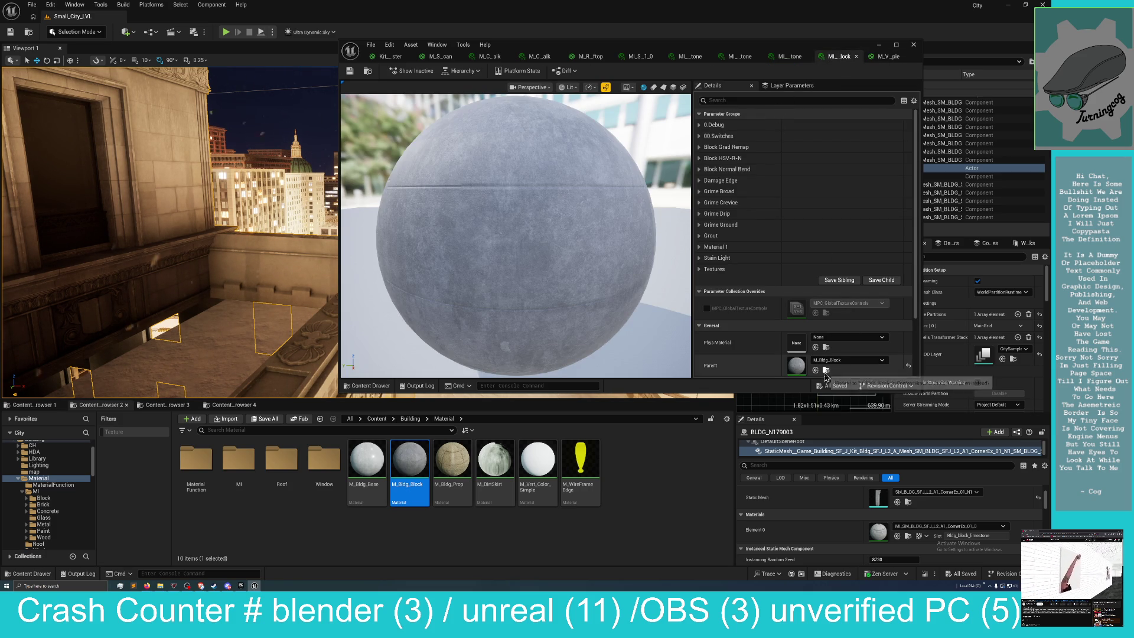
# Browse to the parent material M_Bldg_Block in the Content Browser.
pyautogui.click(826, 371)
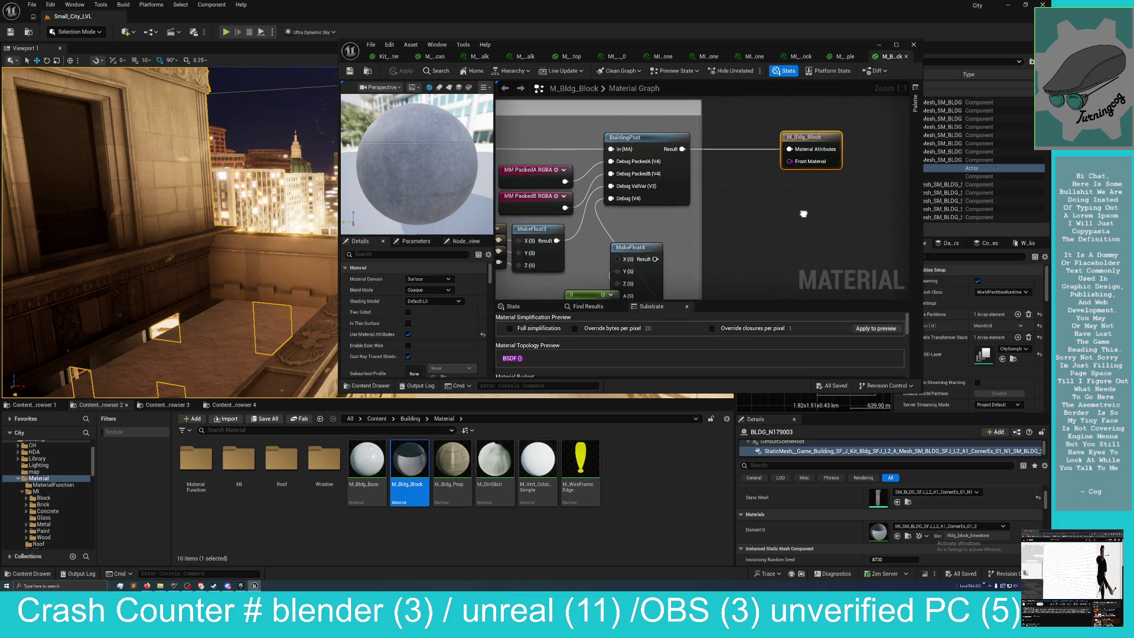
pyautogui.moveTo(800, 51)
pyautogui.mouseDown()
pyautogui.moveTo(685, 146)
pyautogui.moveTo(728, 11)
pyautogui.mouseUp()
pyautogui.scroll(-5, 666, 334)
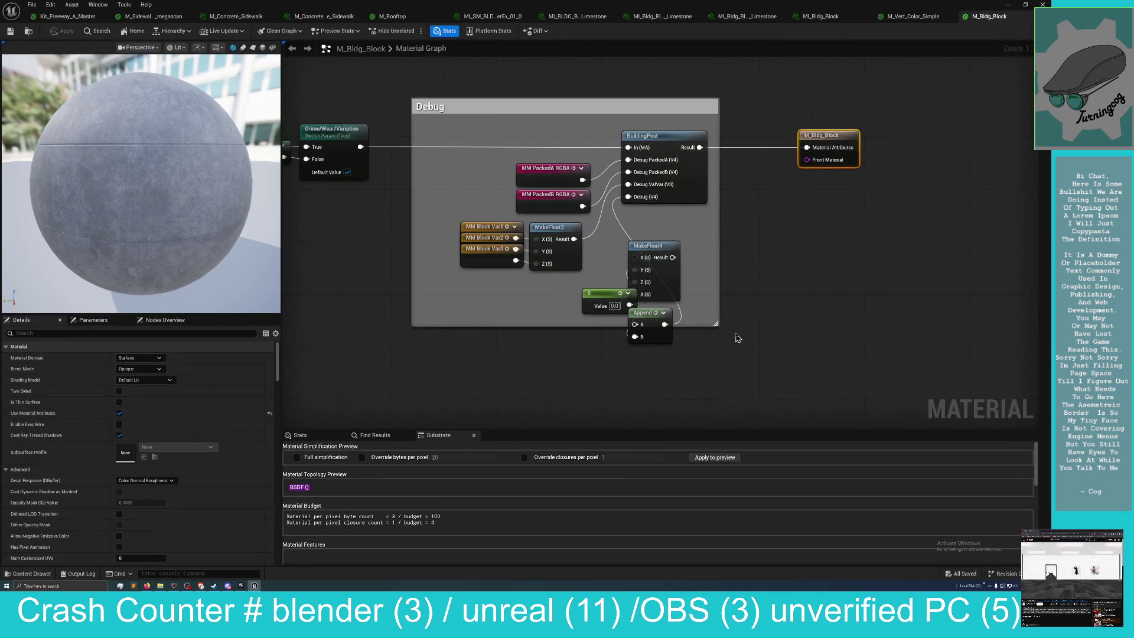
pyautogui.moveTo(840, 318)
pyautogui.mouseDown()
pyautogui.moveTo(965, 357)
pyautogui.moveTo(984, 375)
pyautogui.moveTo(1071, 359)
pyautogui.moveTo(1063, 364)
pyautogui.mouseUp()
pyautogui.moveTo(582, 354)
pyautogui.mouseDown()
pyautogui.moveTo(739, 309)
pyautogui.moveTo(825, 337)
pyautogui.moveTo(955, 331)
pyautogui.moveTo(966, 318)
pyautogui.mouseUp()
pyautogui.moveTo(631, 341)
pyautogui.mouseDown()
pyautogui.moveTo(817, 314)
pyautogui.moveTo(861, 358)
pyautogui.moveTo(1133, 353)
pyautogui.moveTo(945, 360)
pyautogui.moveTo(827, 385)
pyautogui.moveTo(817, 354)
pyautogui.moveTo(1003, 362)
pyautogui.moveTo(941, 365)
pyautogui.mouseUp()
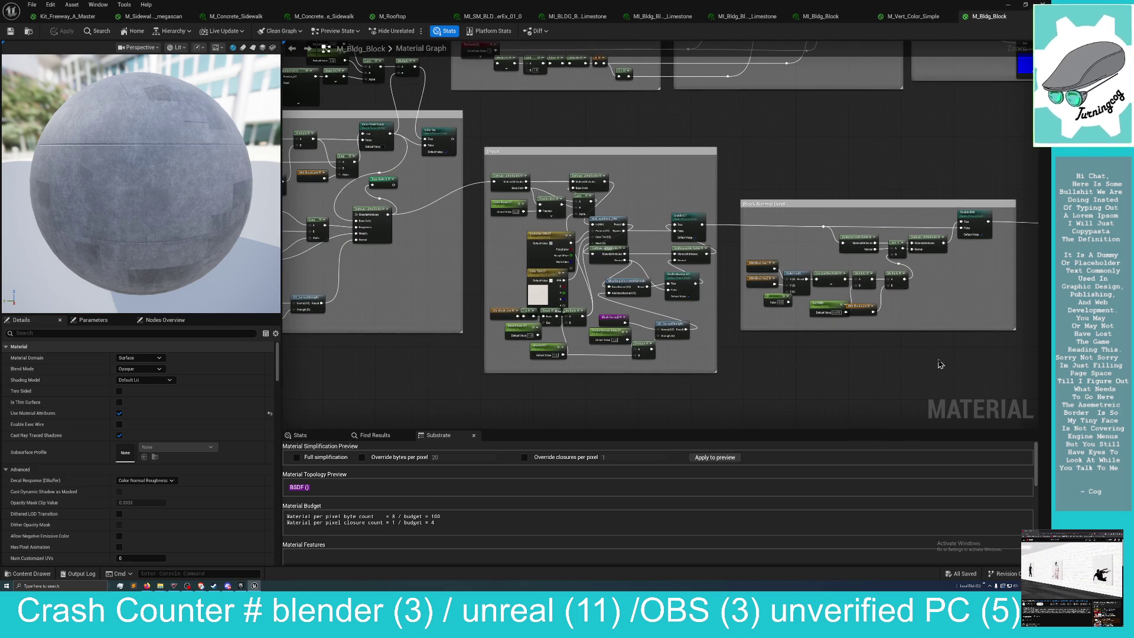
pyautogui.moveTo(468, 372)
pyautogui.mouseDown()
pyautogui.moveTo(686, 375)
pyautogui.moveTo(1049, 311)
pyautogui.mouseUp()
pyautogui.moveTo(888, 339)
pyautogui.mouseDown()
pyautogui.moveTo(993, 317)
pyautogui.moveTo(846, 310)
pyautogui.mouseUp()
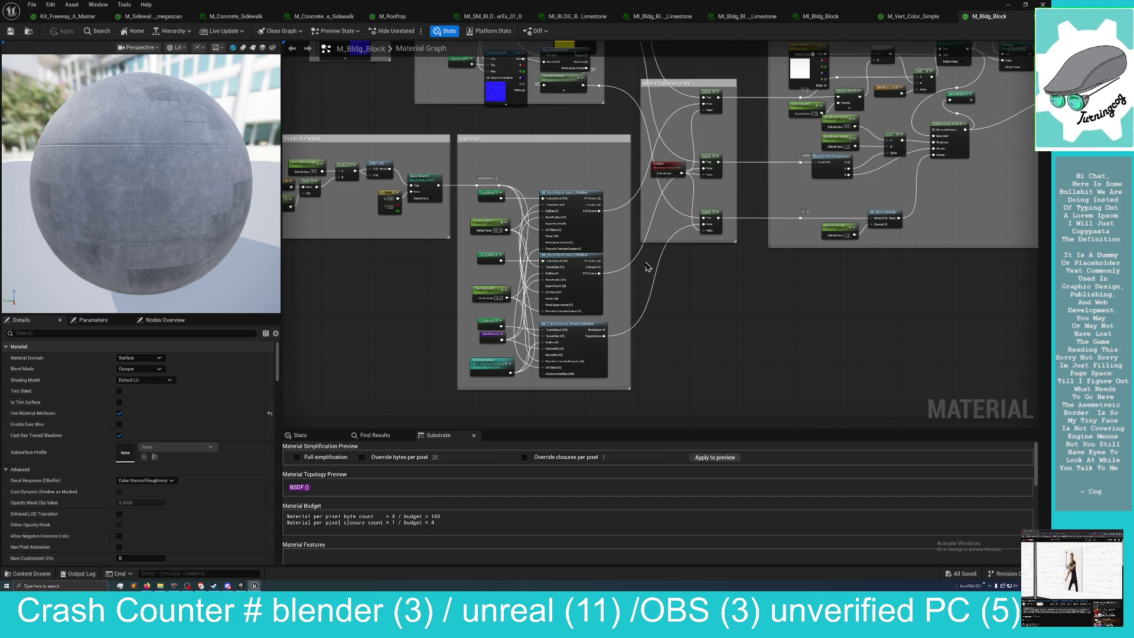
pyautogui.scroll(2, 652, 263)
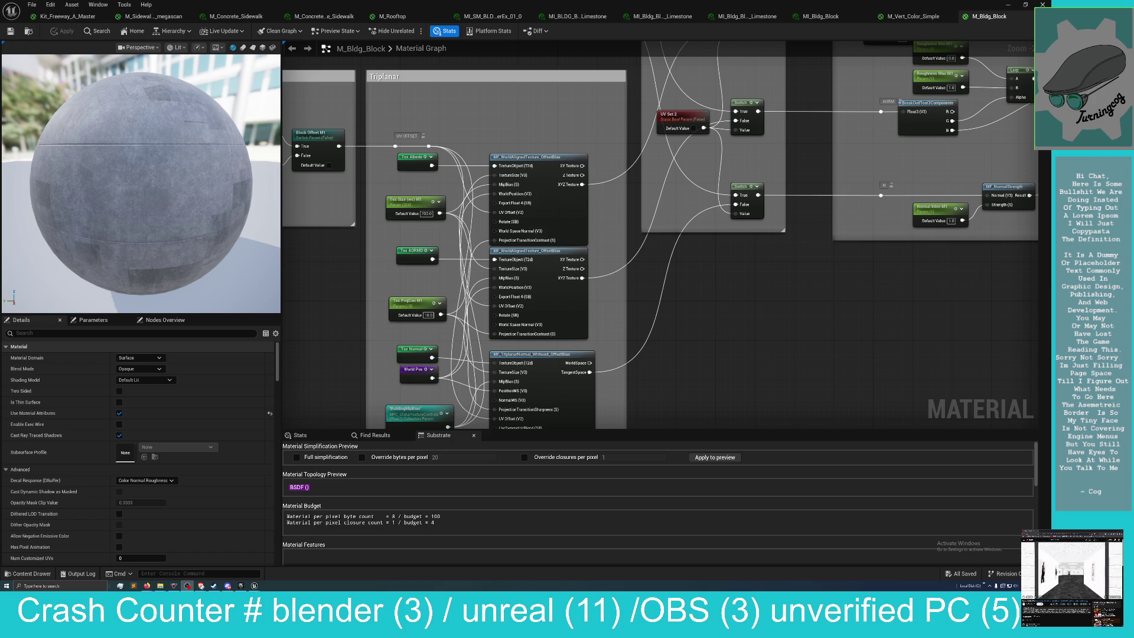
pyautogui.press('XF86AudioRaiseVolume')
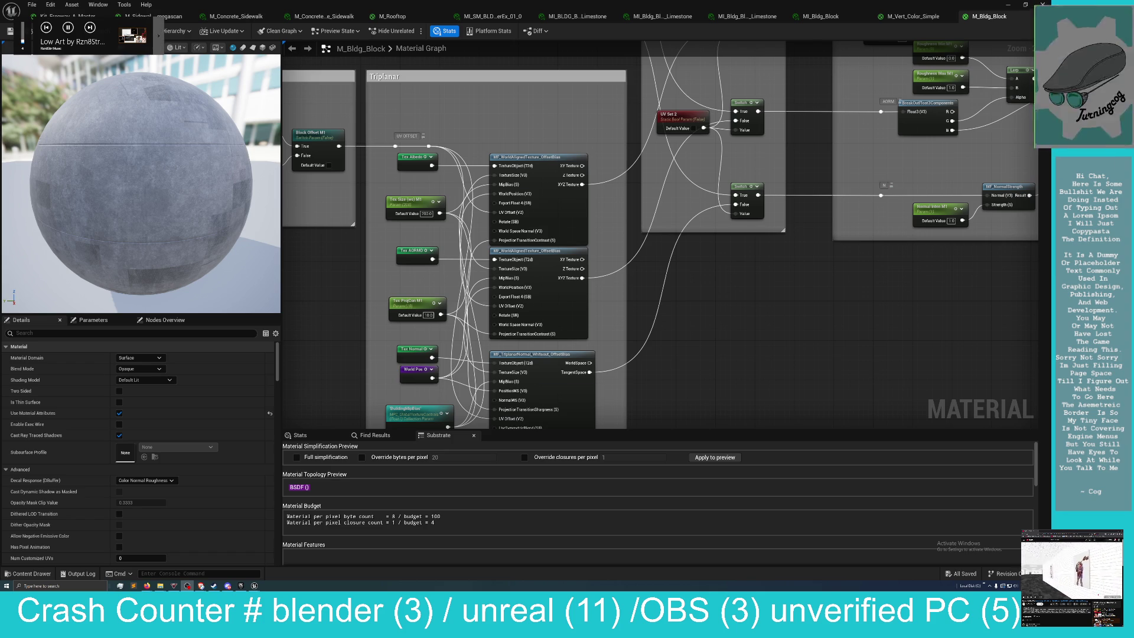
pyautogui.moveTo(775, 298); pyautogui.dragTo(797, 286)
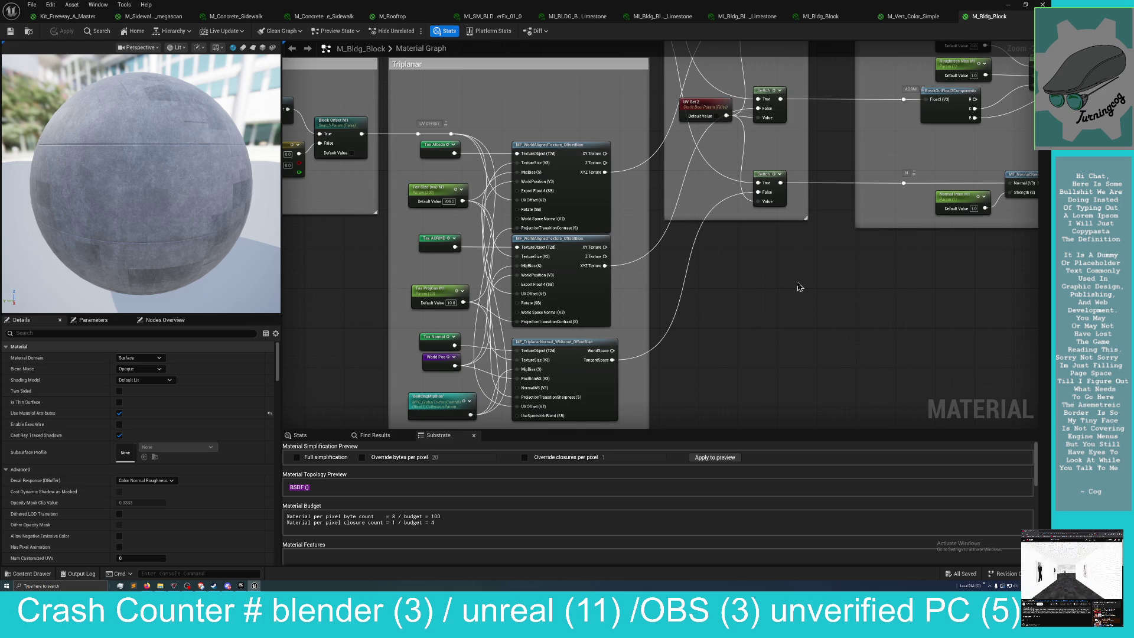
pyautogui.moveTo(787, 293)
pyautogui.mouseDown()
pyautogui.moveTo(878, 271)
pyautogui.moveTo(879, 283)
pyautogui.moveTo(868, 278)
pyautogui.moveTo(828, 315)
pyautogui.moveTo(852, 281)
pyautogui.mouseUp()
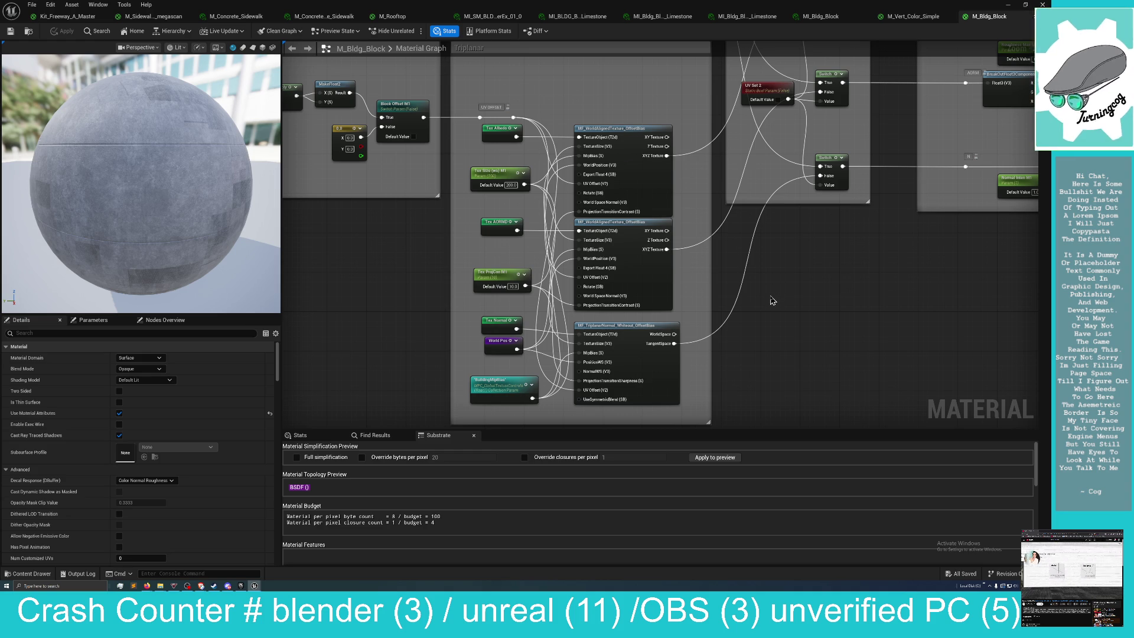
pyautogui.moveTo(776, 300); pyautogui.dragTo(628, 313)
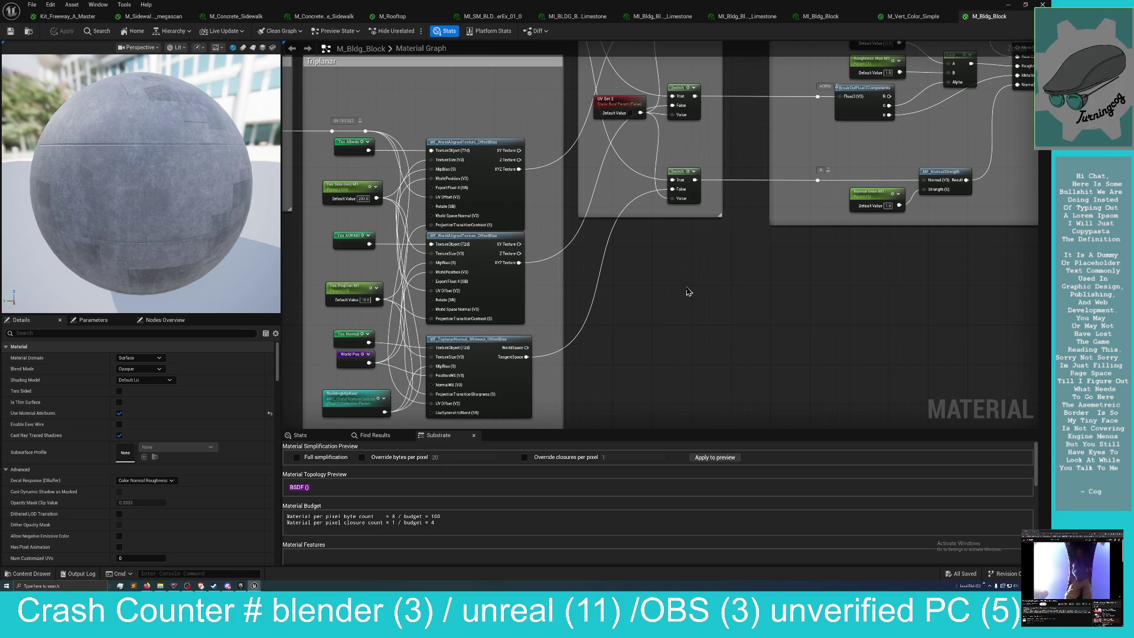
pyautogui.moveTo(693, 313)
pyautogui.mouseDown()
pyautogui.moveTo(690, 297)
pyautogui.moveTo(707, 303)
pyautogui.moveTo(693, 353)
pyautogui.mouseUp()
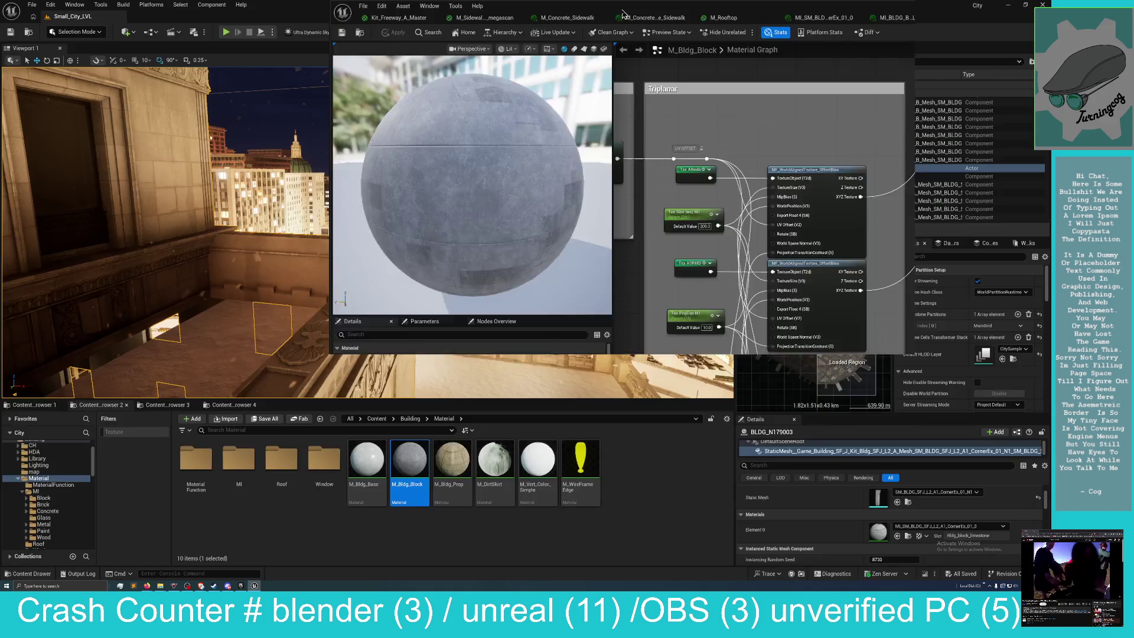
pyautogui.moveTo(629, 9)
pyautogui.mouseDown()
pyautogui.moveTo(725, 211)
pyautogui.moveTo(780, 208)
pyautogui.mouseUp()
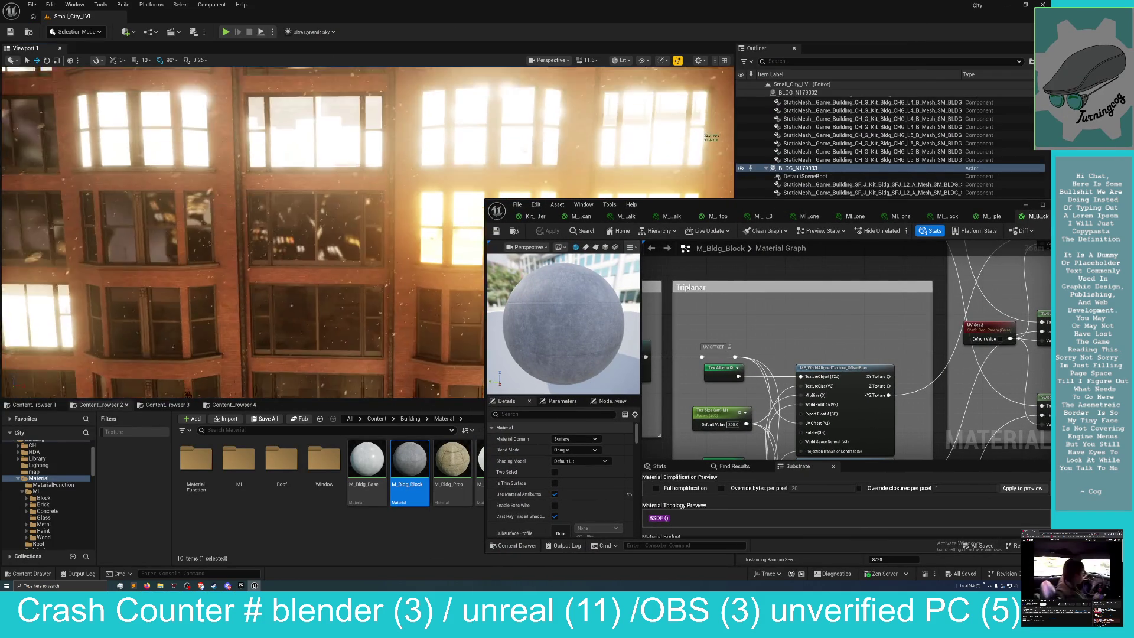
# Find Ultra_Dynamic_Sky via an Outliner search for 'sky', select it, and lower its Time of Day.
pyautogui.moveTo(795, 206)
pyautogui.mouseDown()
pyautogui.moveTo(634, 239)
pyautogui.moveTo(625, 231)
pyautogui.moveTo(794, 248)
pyautogui.mouseUp()
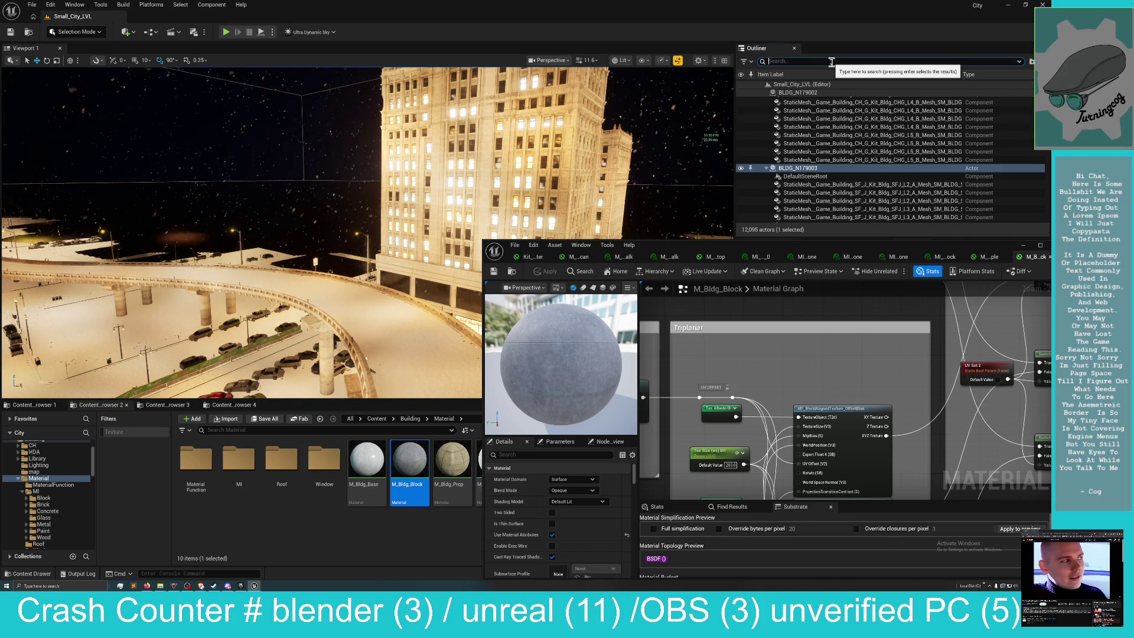
pyautogui.write('sk')
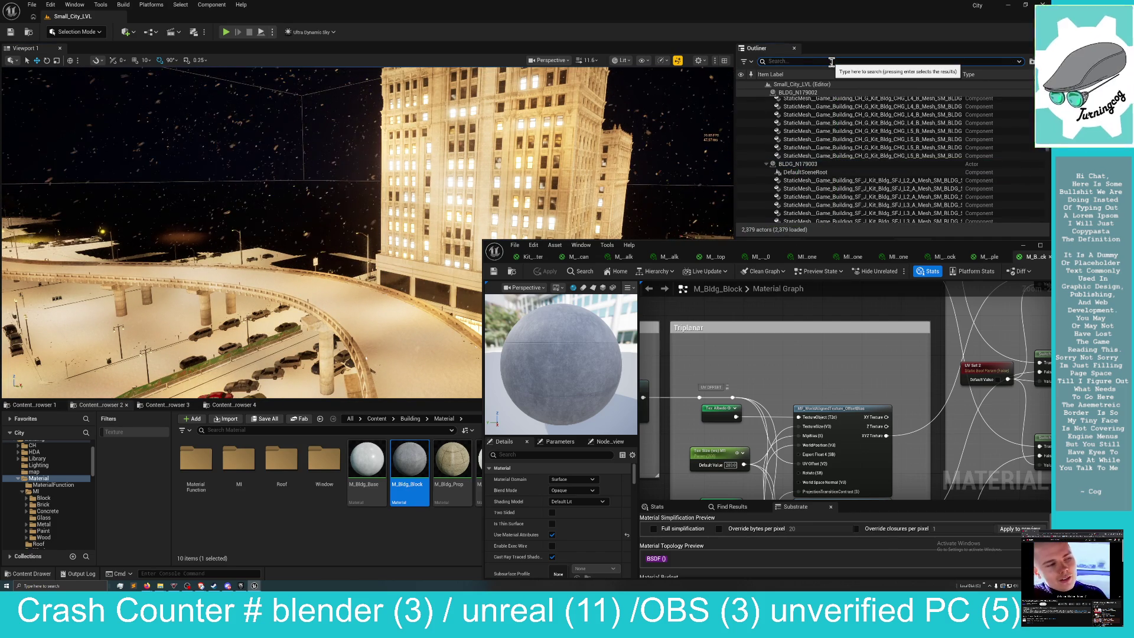
pyautogui.write('y')
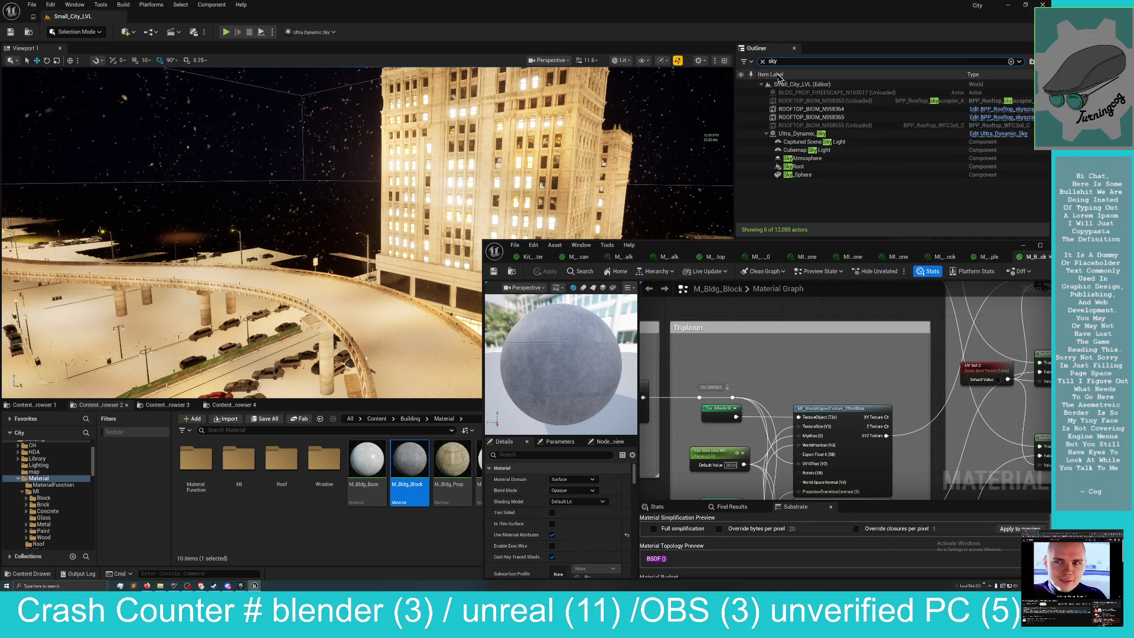
pyautogui.click(797, 134)
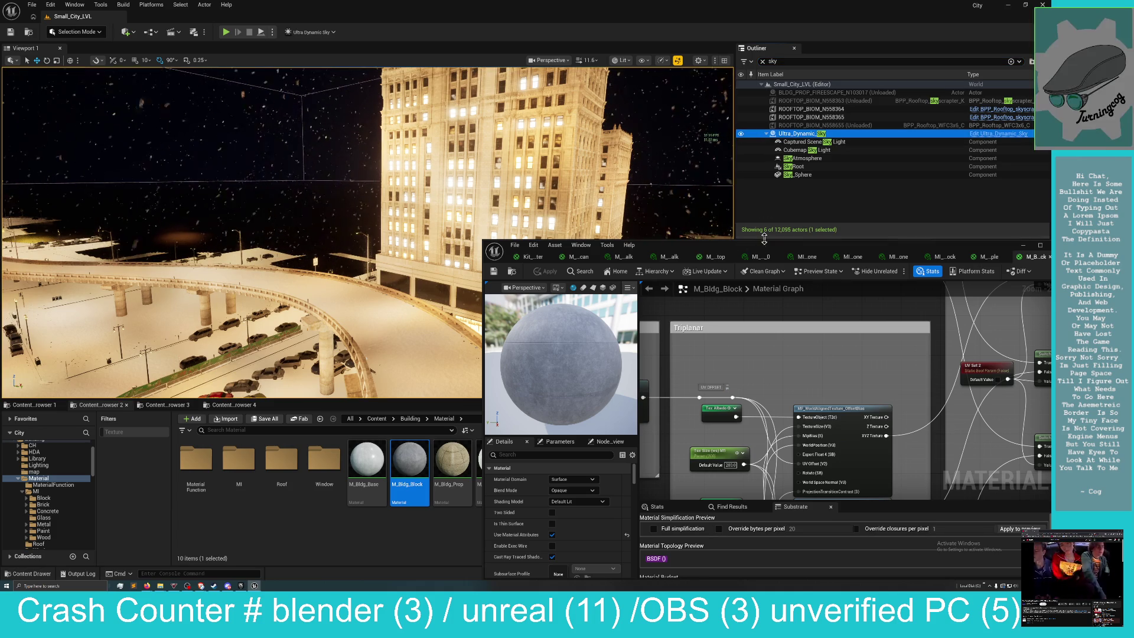
pyautogui.moveTo(709, 245); pyautogui.dragTo(277, 187)
pyautogui.moveTo(892, 503); pyautogui.dragTo(821, 503)
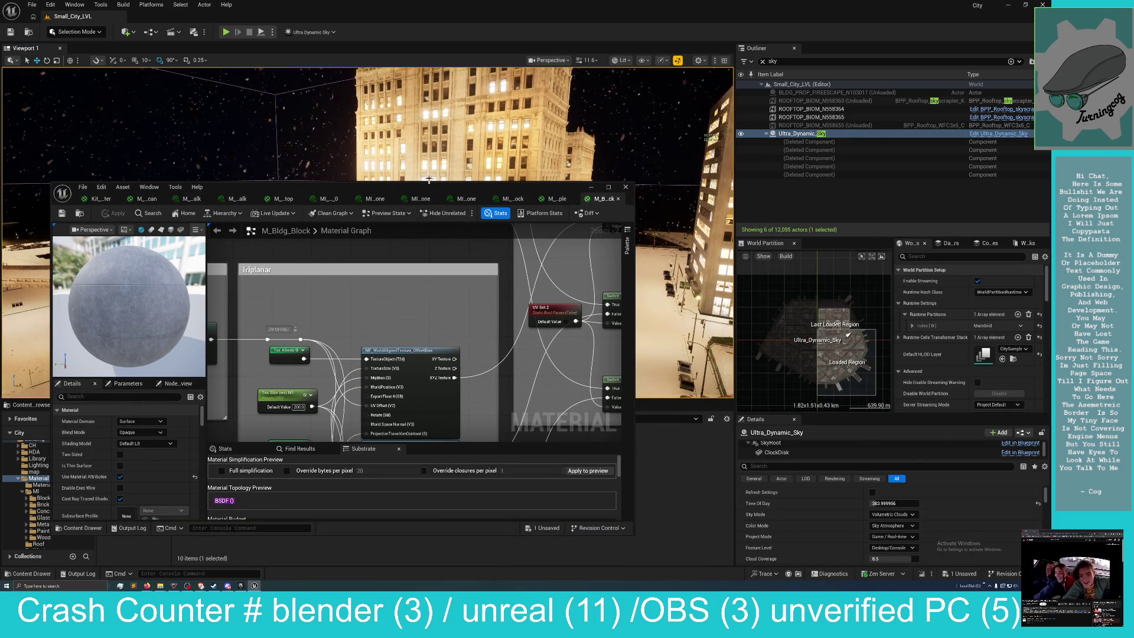
# Drag Ultra_Dynamic_Sky's Time of Day value up to about 742.4.
pyautogui.moveTo(880, 504); pyautogui.dragTo(904, 503)
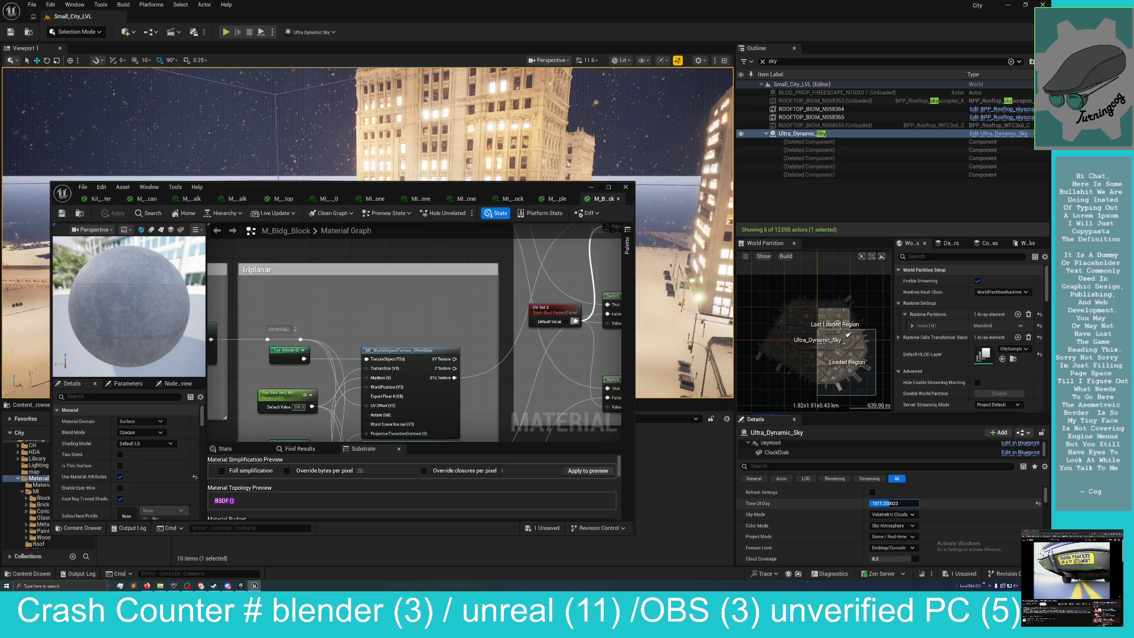
pyautogui.moveTo(476, 189); pyautogui.dragTo(688, 326)
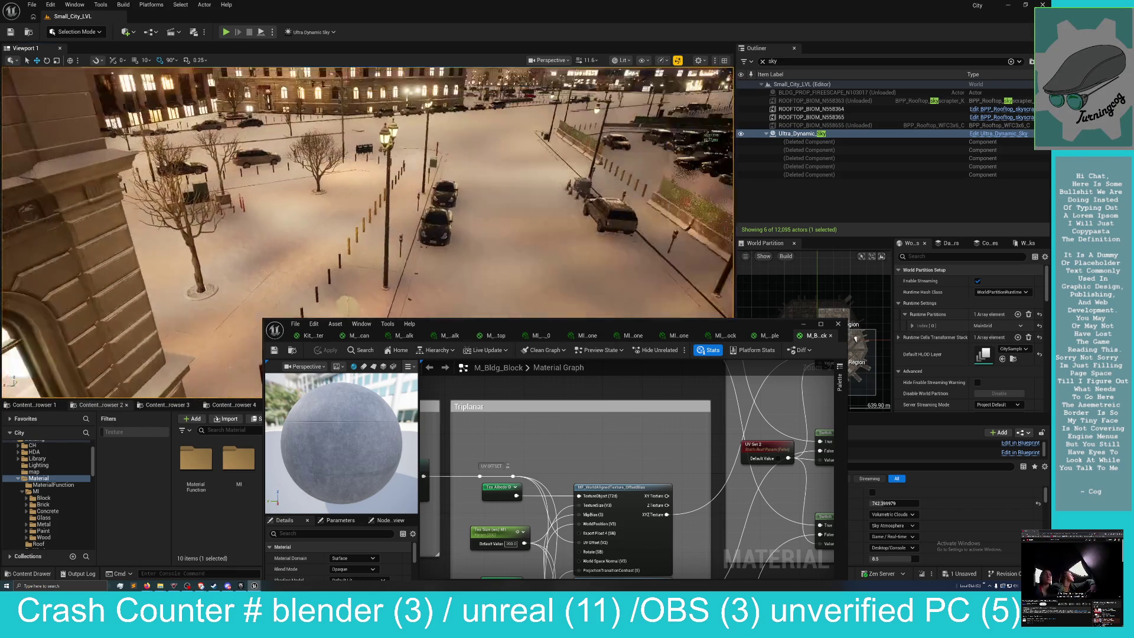
# Jump the camera via the minimap to the highway, an ornate building street, and the snowy plaza.
pyautogui.doubleClick(855, 337)
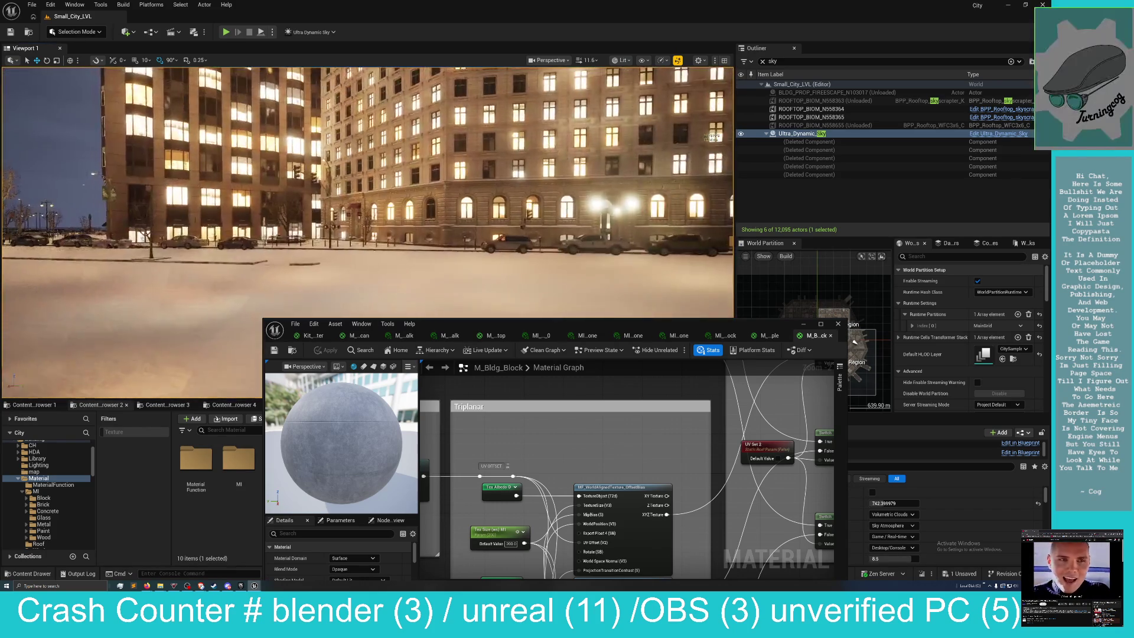
pyautogui.doubleClick(855, 341)
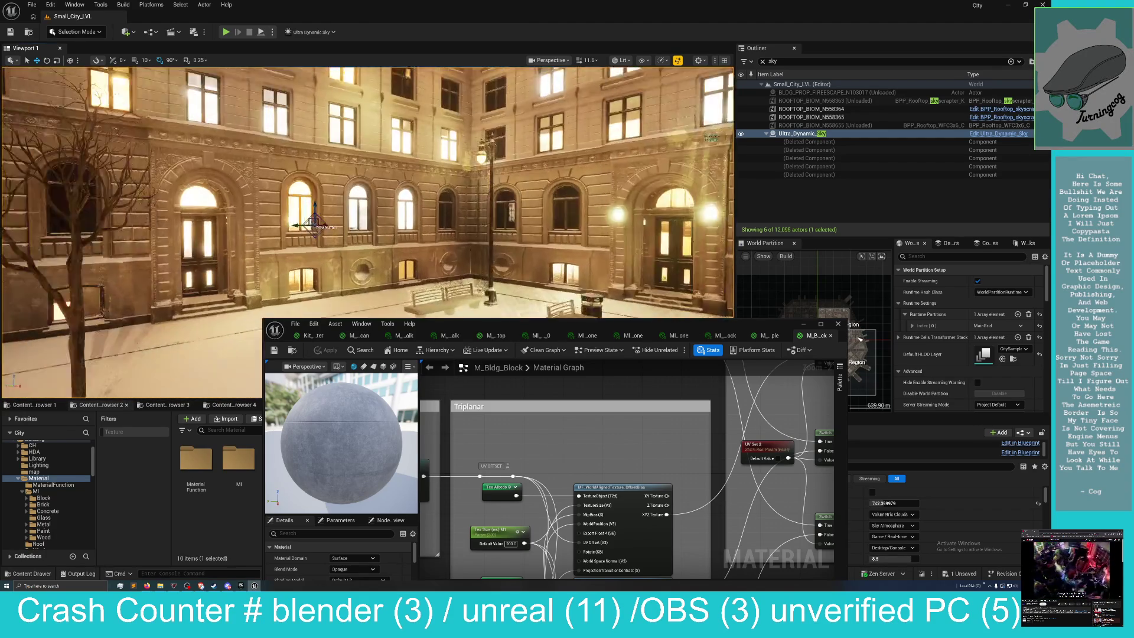
pyautogui.doubleClick(860, 339)
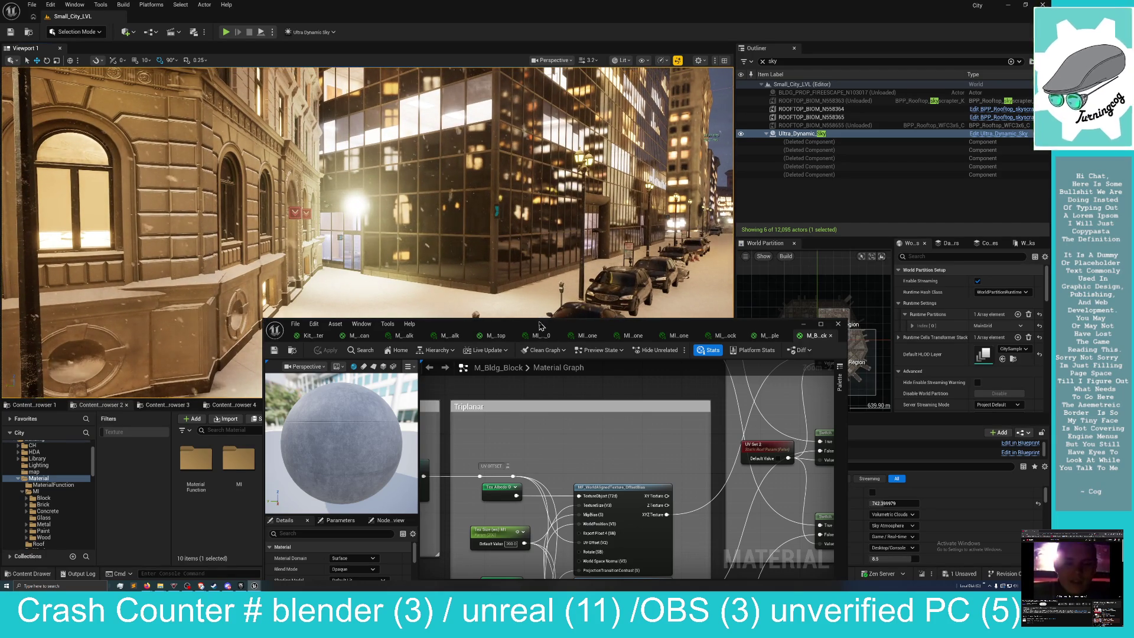
# Fly the camera down the street to the arched facade, then enlarge the material editor to full screen.
pyautogui.moveTo(545, 326)
pyautogui.mouseDown()
pyautogui.moveTo(554, 260)
pyautogui.moveTo(573, 265)
pyautogui.mouseUp()
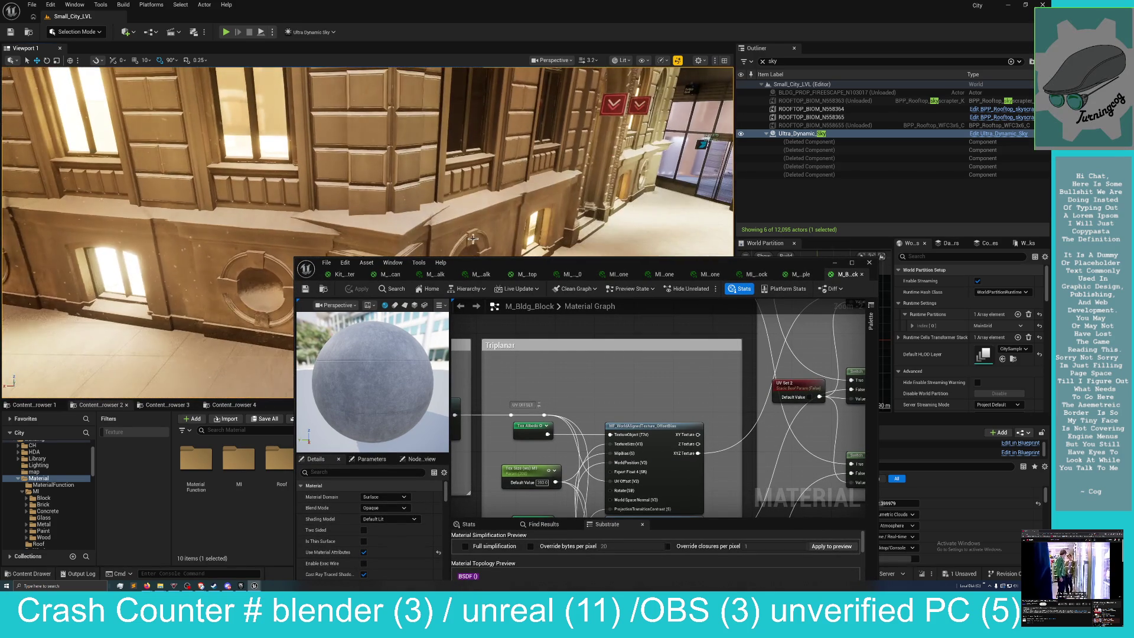
pyautogui.moveTo(556, 268); pyautogui.dragTo(842, 269)
pyautogui.scroll(-1, 368, 232)
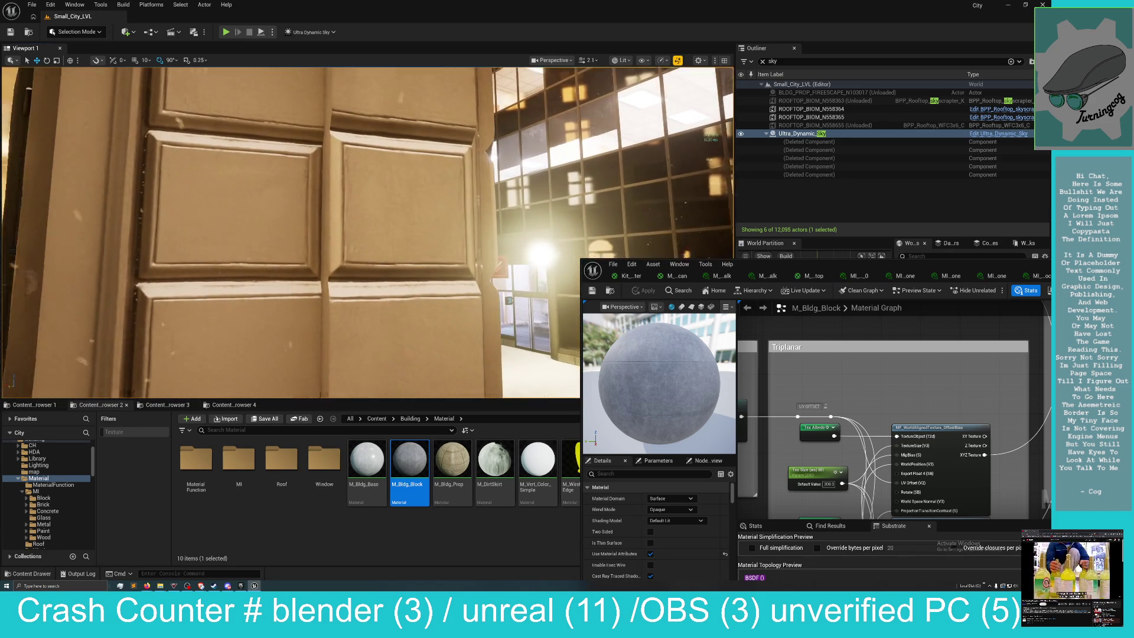
pyautogui.moveTo(368, 246)
pyautogui.mouseDown()
pyautogui.moveTo(355, 224)
pyautogui.moveTo(366, 260)
pyautogui.moveTo(358, 289)
pyautogui.moveTo(342, 277)
pyautogui.mouseUp()
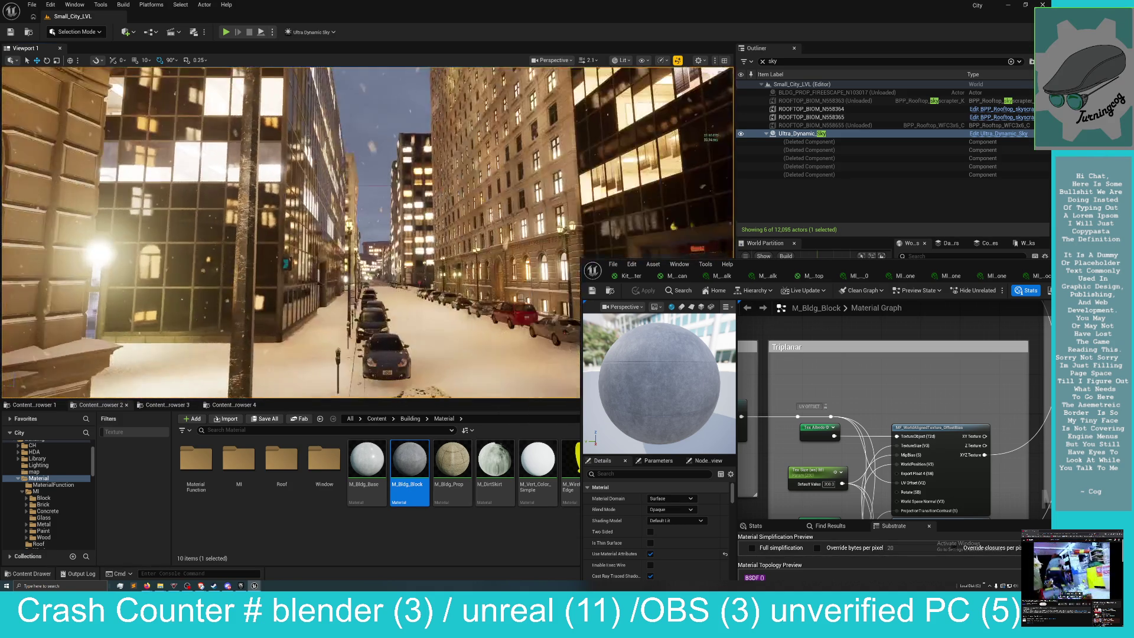
pyautogui.moveTo(342, 278)
pyautogui.mouseDown()
pyautogui.moveTo(325, 268)
pyautogui.moveTo(396, 302)
pyautogui.mouseUp()
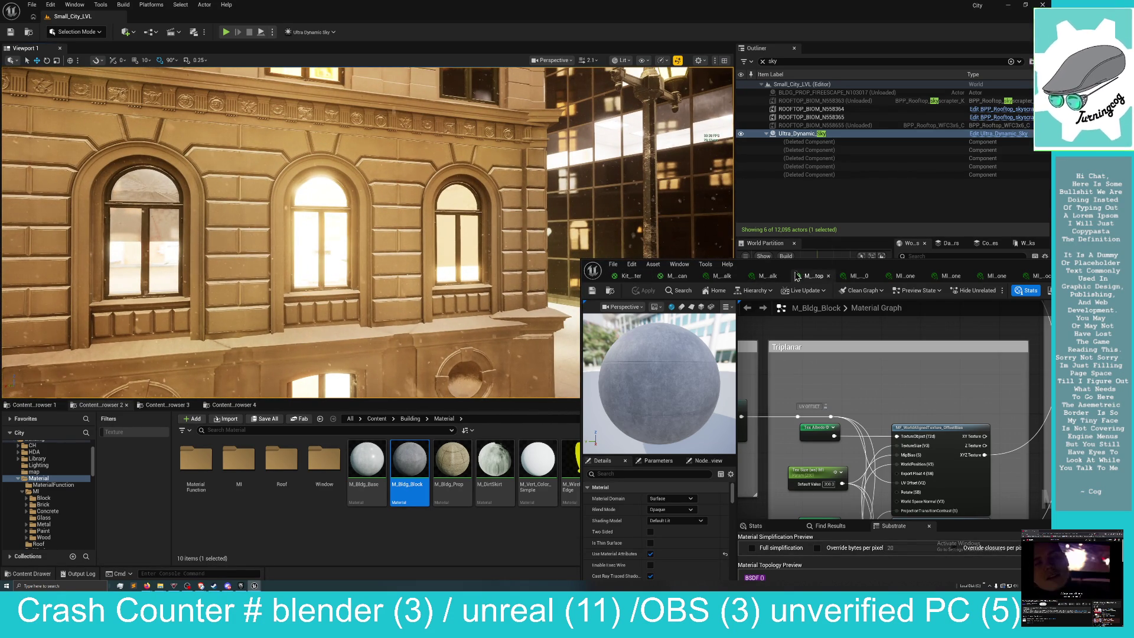
pyautogui.moveTo(801, 270)
pyautogui.mouseDown()
pyautogui.moveTo(720, 277)
pyautogui.moveTo(632, 307)
pyautogui.moveTo(460, 154)
pyautogui.mouseUp()
pyautogui.doubleClick(460, 153)
pyautogui.moveTo(646, 341)
pyautogui.mouseDown()
pyautogui.moveTo(792, 397)
pyautogui.moveTo(654, 396)
pyautogui.mouseUp()
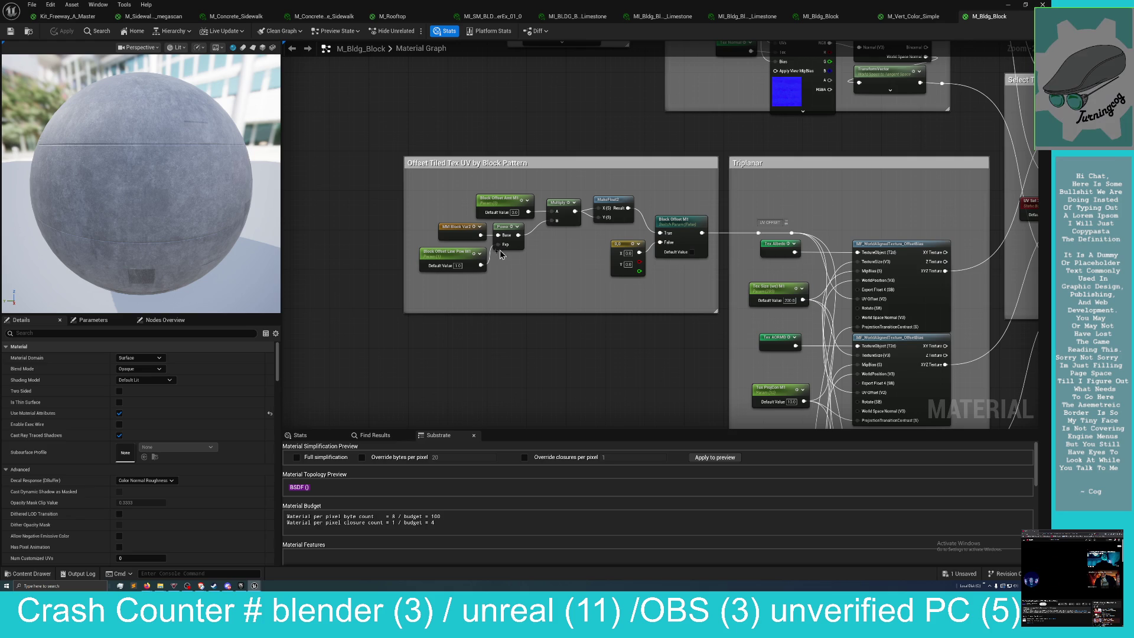
pyautogui.moveTo(615, 136)
pyautogui.mouseDown()
pyautogui.moveTo(562, 203)
pyautogui.moveTo(532, 319)
pyautogui.moveTo(493, 390)
pyautogui.moveTo(308, 362)
pyautogui.moveTo(283, 342)
pyautogui.mouseUp()
pyautogui.moveTo(484, 239)
pyautogui.mouseDown()
pyautogui.moveTo(415, 243)
pyautogui.moveTo(470, 134)
pyautogui.moveTo(476, 78)
pyautogui.moveTo(710, 110)
pyautogui.moveTo(711, 449)
pyautogui.mouseUp()
pyautogui.moveTo(670, 60)
pyautogui.mouseDown()
pyautogui.moveTo(663, 98)
pyautogui.moveTo(634, 140)
pyautogui.moveTo(626, 129)
pyautogui.moveTo(588, 260)
pyautogui.moveTo(481, 278)
pyautogui.moveTo(317, 243)
pyautogui.moveTo(567, 236)
pyautogui.moveTo(507, 153)
pyautogui.moveTo(494, 318)
pyautogui.moveTo(599, 177)
pyautogui.mouseUp()
pyautogui.moveTo(660, 143)
pyautogui.mouseDown()
pyautogui.moveTo(355, 228)
pyautogui.moveTo(587, 248)
pyautogui.moveTo(508, 144)
pyautogui.moveTo(660, 182)
pyautogui.moveTo(868, 168)
pyautogui.moveTo(786, 130)
pyautogui.moveTo(319, 139)
pyautogui.moveTo(449, 171)
pyautogui.moveTo(605, 151)
pyautogui.moveTo(679, 248)
pyautogui.moveTo(530, 170)
pyautogui.moveTo(543, 183)
pyautogui.moveTo(524, 207)
pyautogui.moveTo(293, 172)
pyautogui.mouseUp()
pyautogui.moveTo(803, 177)
pyautogui.mouseDown()
pyautogui.moveTo(604, 176)
pyautogui.moveTo(708, 171)
pyautogui.mouseUp()
pyautogui.moveTo(608, 159); pyautogui.dragTo(236, 172)
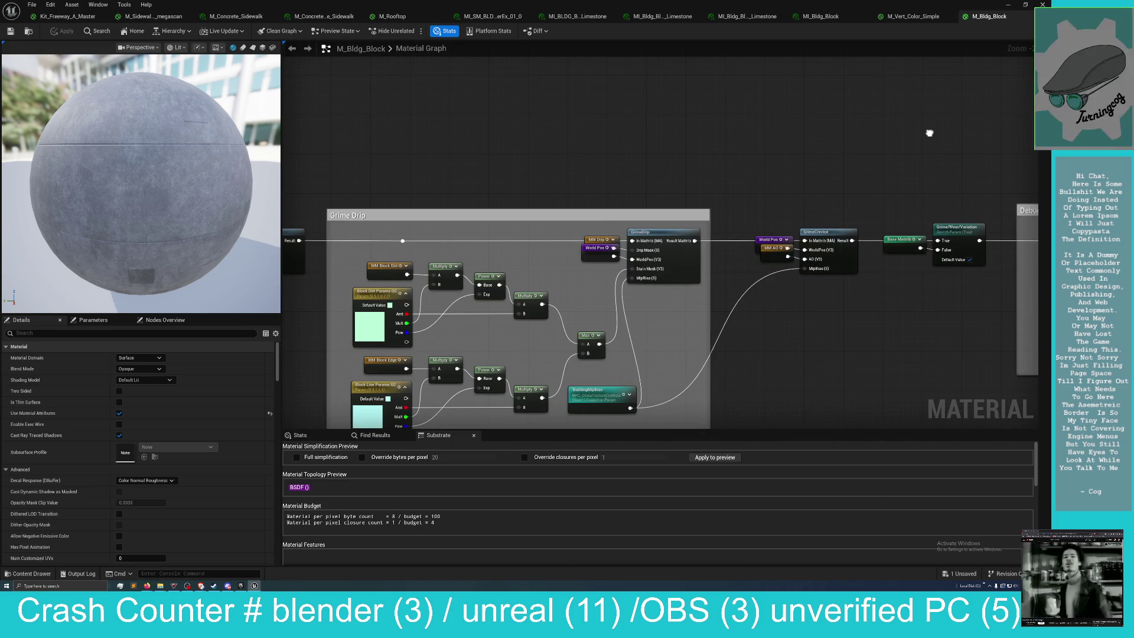
pyautogui.moveTo(542, 159)
pyautogui.mouseDown()
pyautogui.moveTo(886, 65)
pyautogui.moveTo(746, 137)
pyautogui.moveTo(675, 205)
pyautogui.mouseUp()
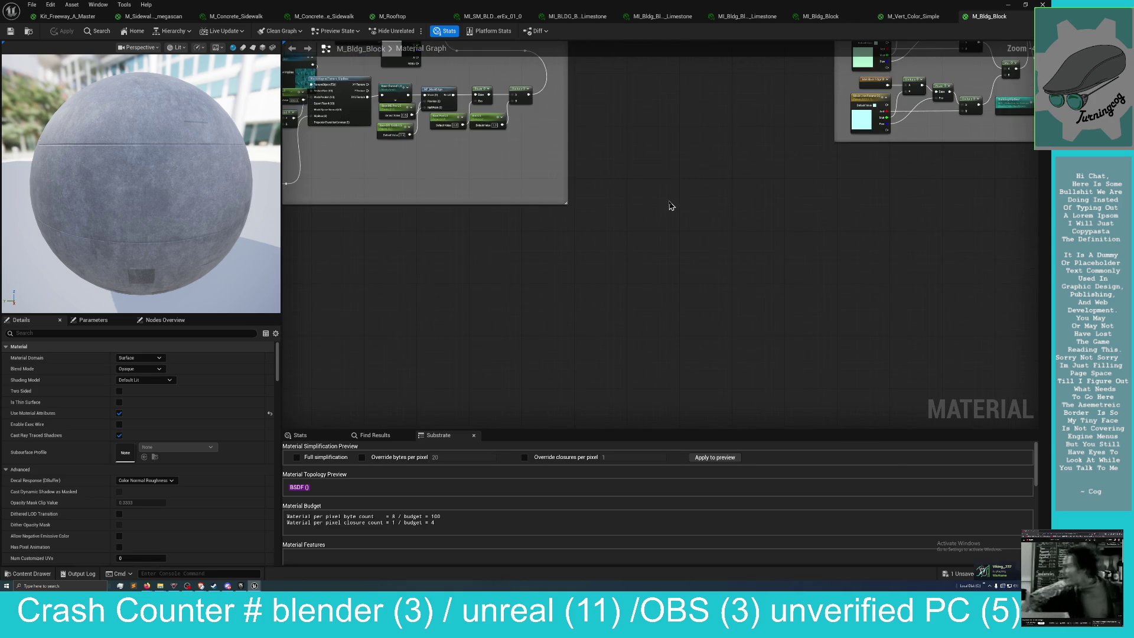
# Pan M_Bldg_Block's graph past the Triplanar and Offset Tiled Tex UV groups to Base Textures and UV Set 2.
pyautogui.scroll(-3, 675, 204)
pyautogui.moveTo(759, 212)
pyautogui.mouseDown()
pyautogui.moveTo(1013, 313)
pyautogui.moveTo(810, 331)
pyautogui.mouseUp()
pyautogui.scroll(4, 694, 362)
pyautogui.scroll(4, 764, 387)
pyautogui.moveTo(770, 387); pyautogui.dragTo(835, 433)
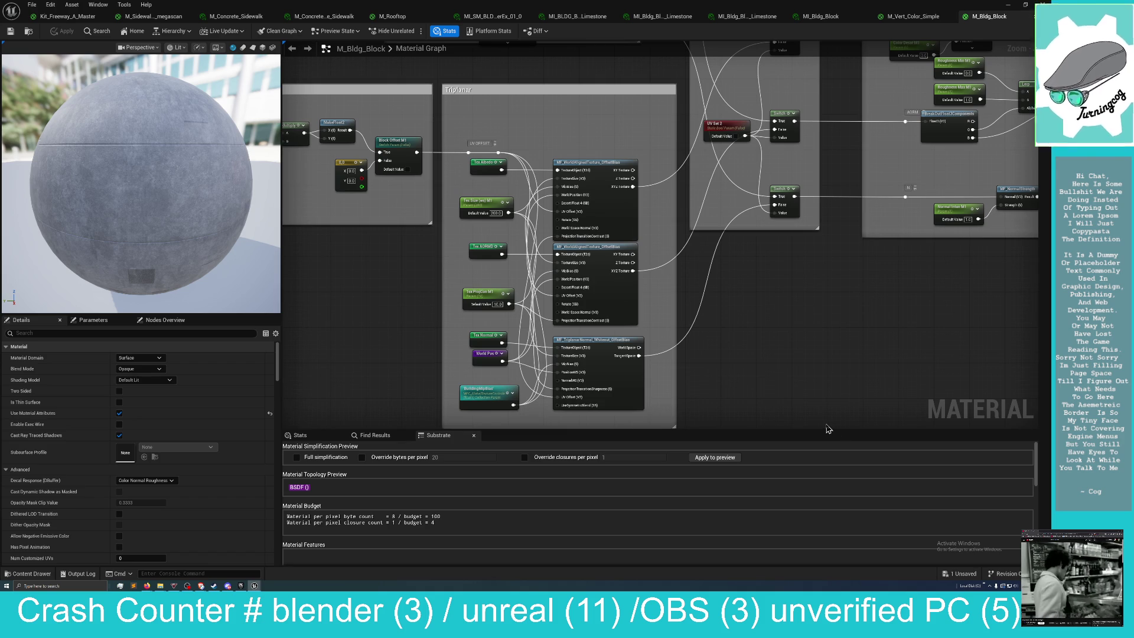
pyautogui.moveTo(827, 429)
pyautogui.mouseDown()
pyautogui.moveTo(901, 430)
pyautogui.moveTo(1001, 466)
pyautogui.moveTo(967, 470)
pyautogui.moveTo(947, 396)
pyautogui.moveTo(905, 401)
pyautogui.mouseUp()
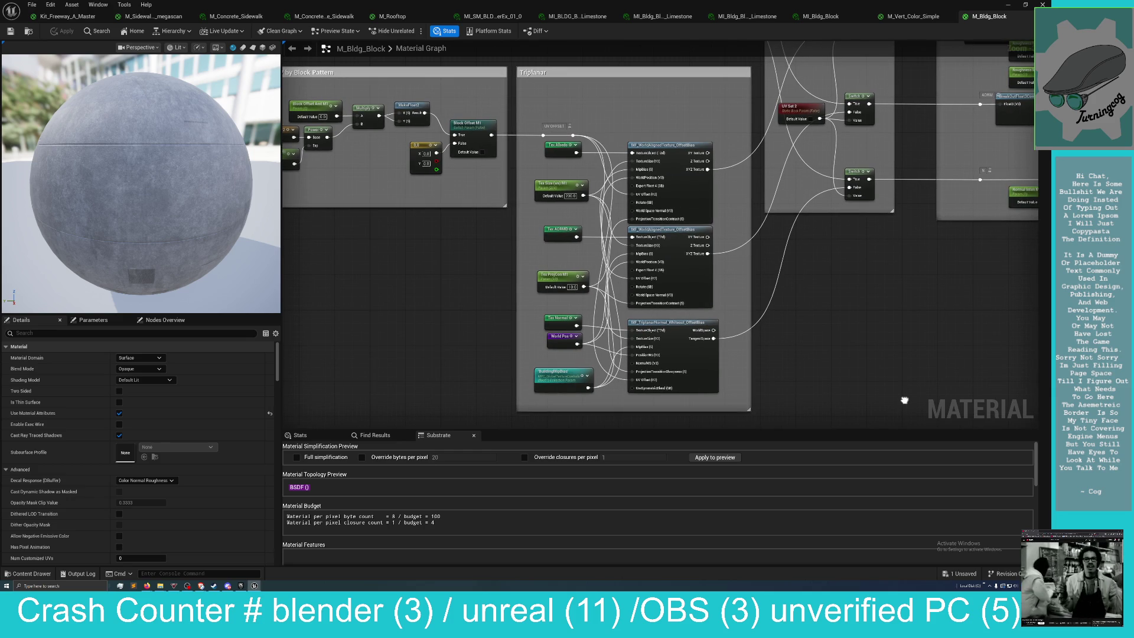
pyautogui.moveTo(904, 400)
pyautogui.mouseDown()
pyautogui.moveTo(729, 379)
pyautogui.moveTo(737, 407)
pyautogui.mouseUp()
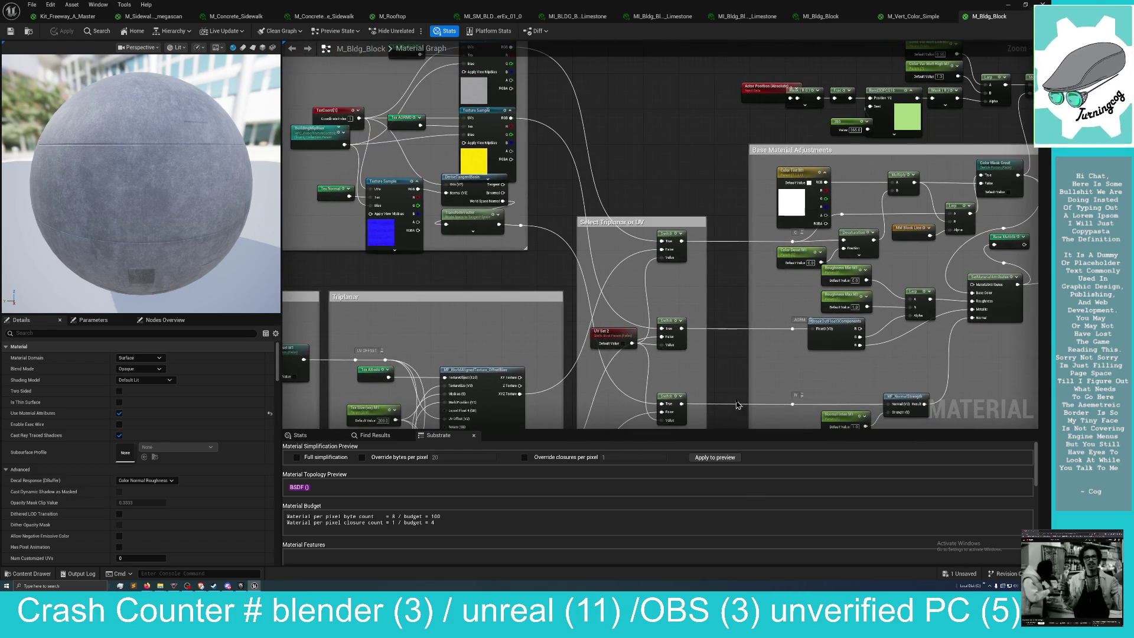
pyautogui.moveTo(717, 283)
pyautogui.mouseDown()
pyautogui.moveTo(767, 384)
pyautogui.moveTo(756, 422)
pyautogui.moveTo(493, 415)
pyautogui.moveTo(449, 428)
pyautogui.moveTo(429, 331)
pyautogui.moveTo(387, 224)
pyautogui.moveTo(535, 174)
pyautogui.mouseUp()
pyautogui.moveTo(642, 334)
pyautogui.mouseDown()
pyautogui.moveTo(682, 324)
pyautogui.moveTo(700, 292)
pyautogui.moveTo(824, 250)
pyautogui.moveTo(850, 210)
pyautogui.moveTo(858, 129)
pyautogui.moveTo(1022, 289)
pyautogui.moveTo(1038, 483)
pyautogui.moveTo(1027, 466)
pyautogui.mouseUp()
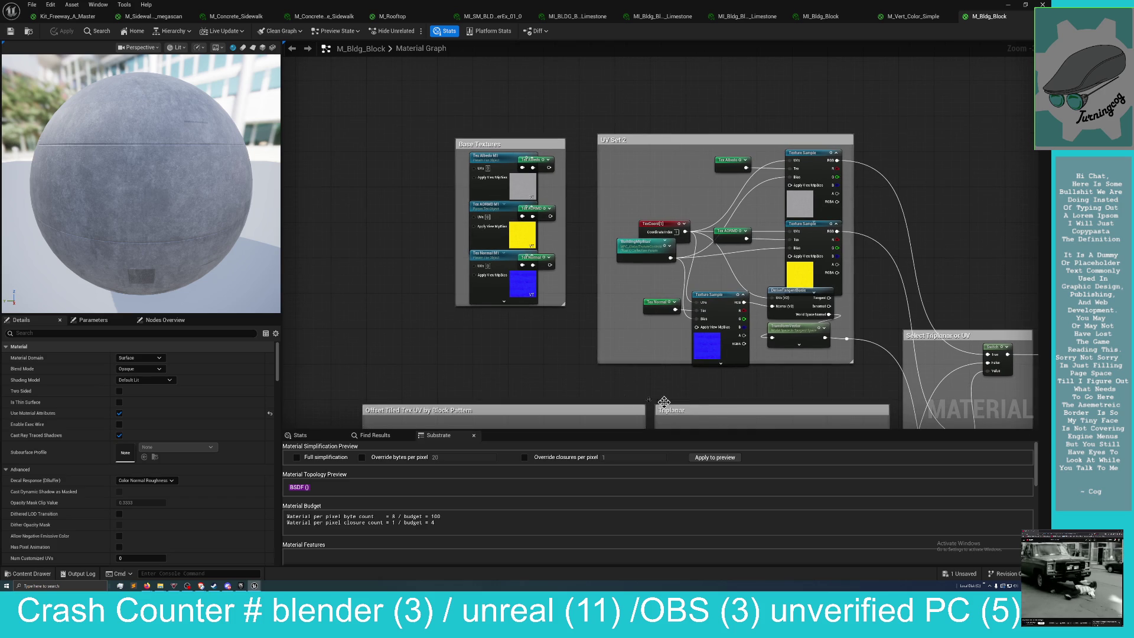
# Zoom into UV Set 2, then pan past the Mask for islands group to BreakOutFloat2Components and DeriveTangentBasis.
pyautogui.scroll(2, 569, 375)
pyautogui.scroll(1, 544, 337)
pyautogui.moveTo(615, 386); pyautogui.dragTo(526, 378)
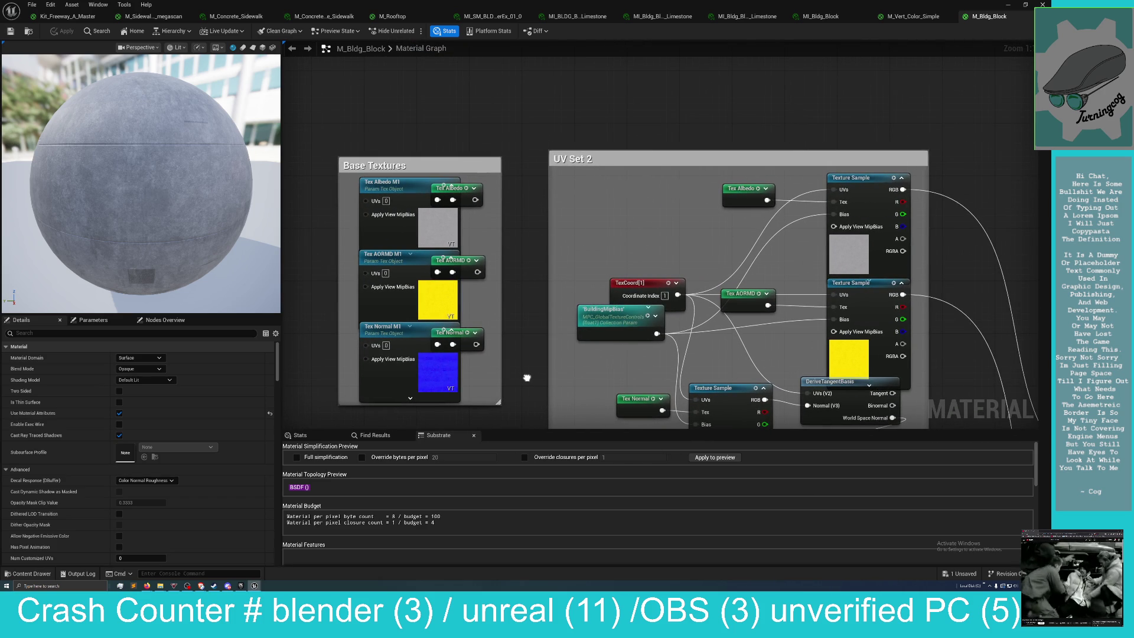
pyautogui.moveTo(527, 378); pyautogui.dragTo(374, 380)
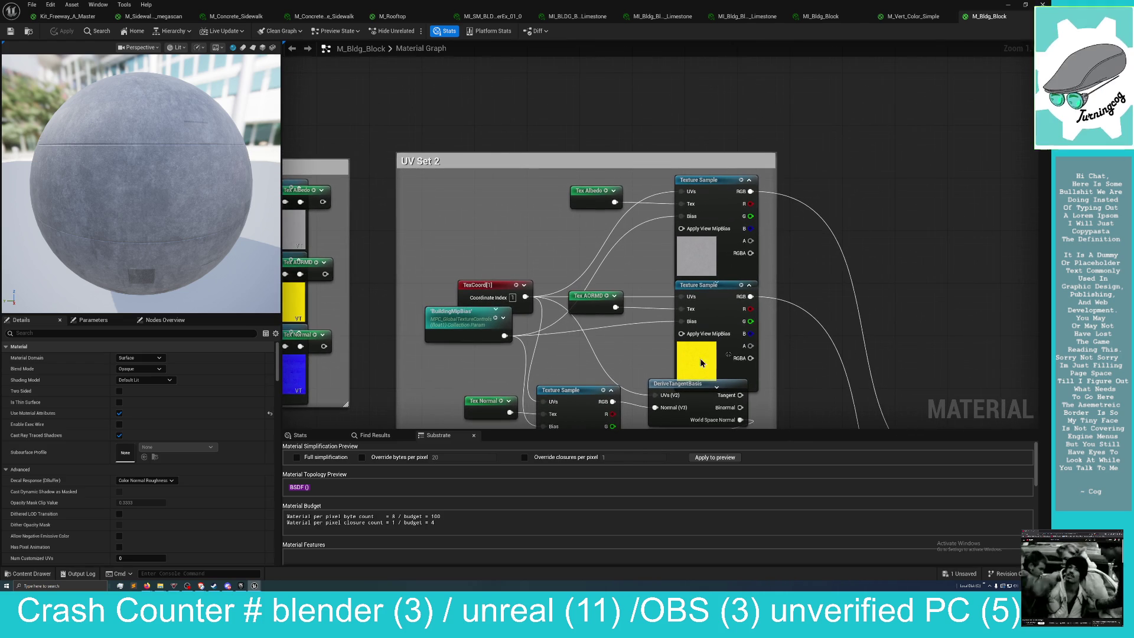
pyautogui.moveTo(862, 304)
pyautogui.mouseDown()
pyautogui.moveTo(673, 304)
pyautogui.moveTo(795, 258)
pyautogui.moveTo(510, 258)
pyautogui.moveTo(691, 269)
pyautogui.moveTo(407, 281)
pyautogui.mouseUp()
pyautogui.moveTo(661, 284); pyautogui.dragTo(384, 288)
pyautogui.moveTo(520, 289); pyautogui.dragTo(342, 289)
pyautogui.moveTo(427, 306); pyautogui.dragTo(319, 352)
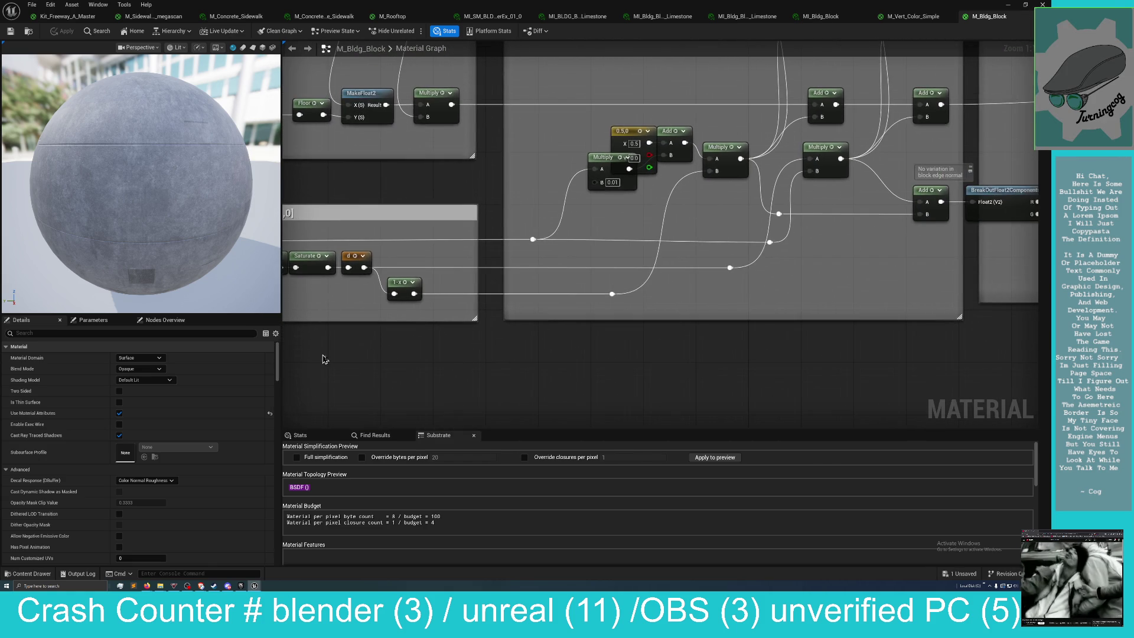
pyautogui.moveTo(443, 374); pyautogui.dragTo(284, 366)
pyautogui.scroll(-5, 350, 354)
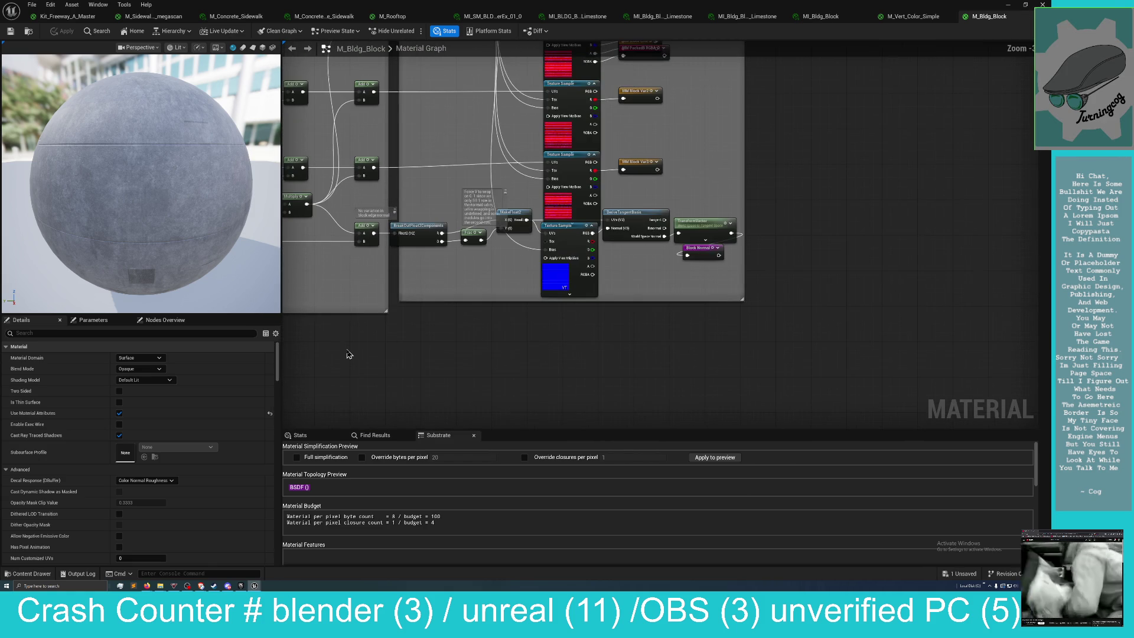
# Pan left past the Block HSV, Stain Light and Grime Dup groups to reach the Debug group and output node.
pyautogui.moveTo(412, 356)
pyautogui.mouseDown()
pyautogui.moveTo(378, 283)
pyautogui.moveTo(357, 149)
pyautogui.mouseUp()
pyautogui.moveTo(520, 262); pyautogui.dragTo(291, 313)
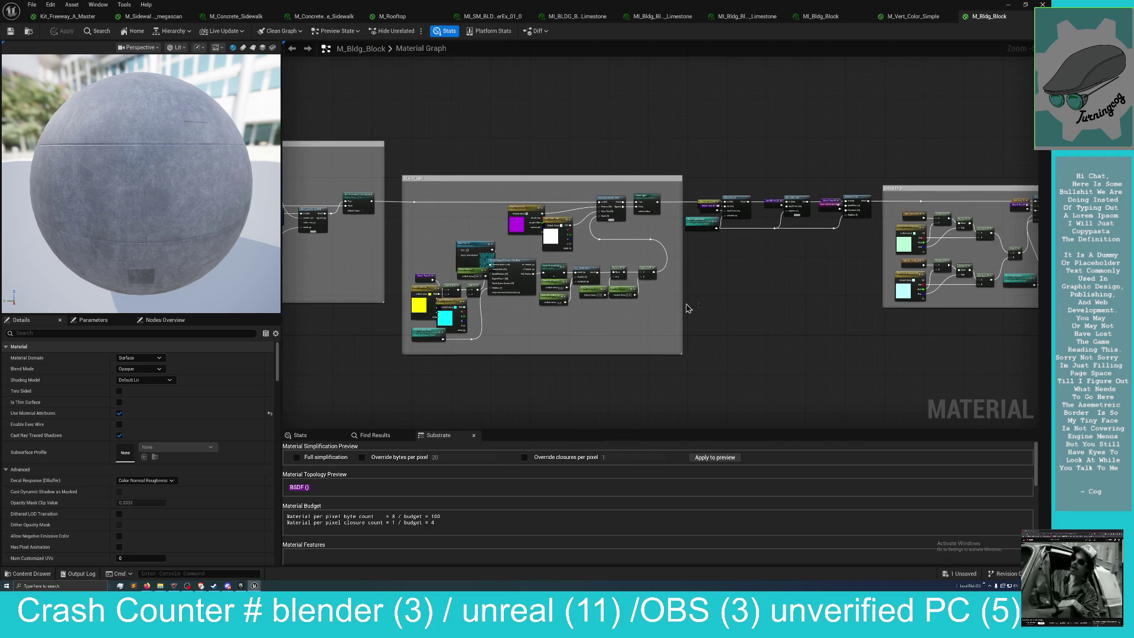
pyautogui.moveTo(652, 308); pyautogui.dragTo(390, 310)
pyautogui.moveTo(555, 310); pyautogui.dragTo(307, 319)
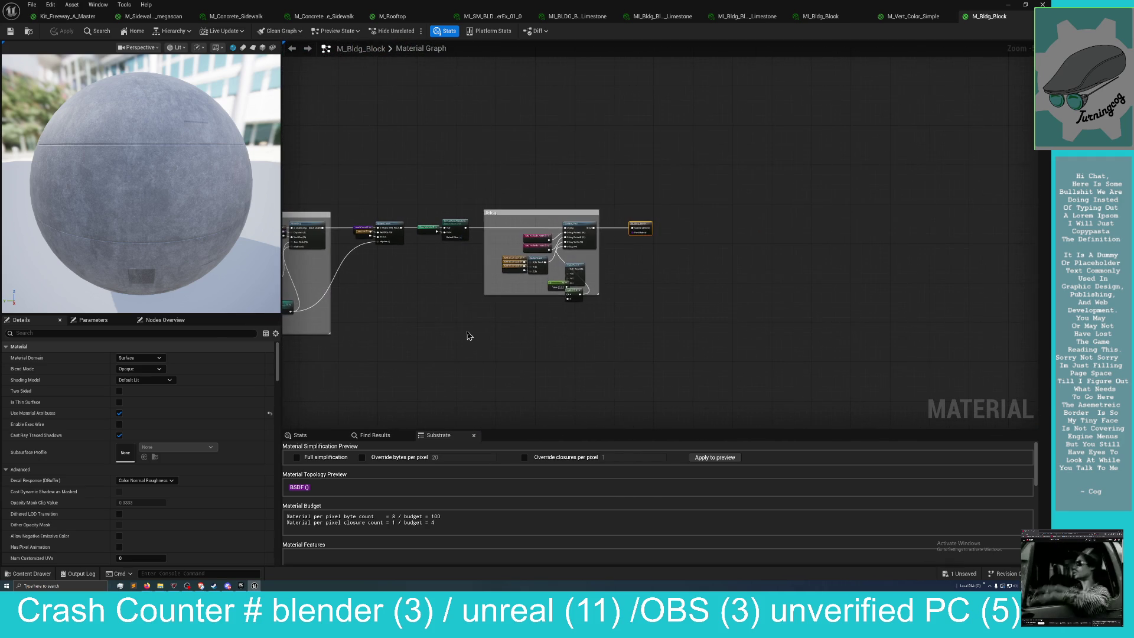
pyautogui.moveTo(469, 333); pyautogui.dragTo(365, 330)
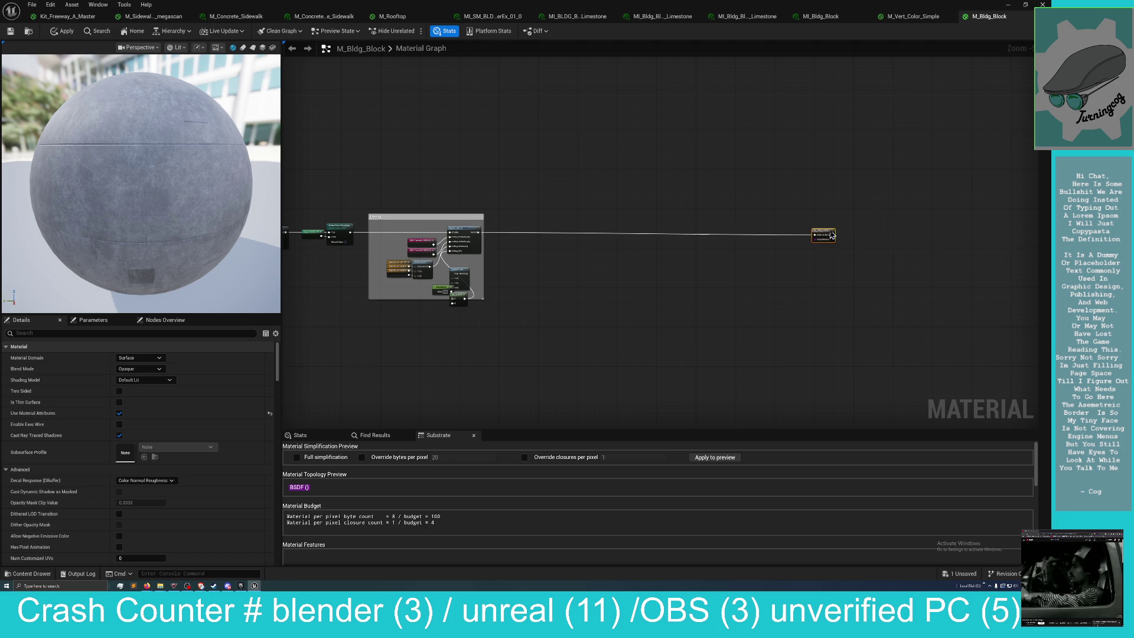
pyautogui.moveTo(654, 300); pyautogui.dragTo(482, 307)
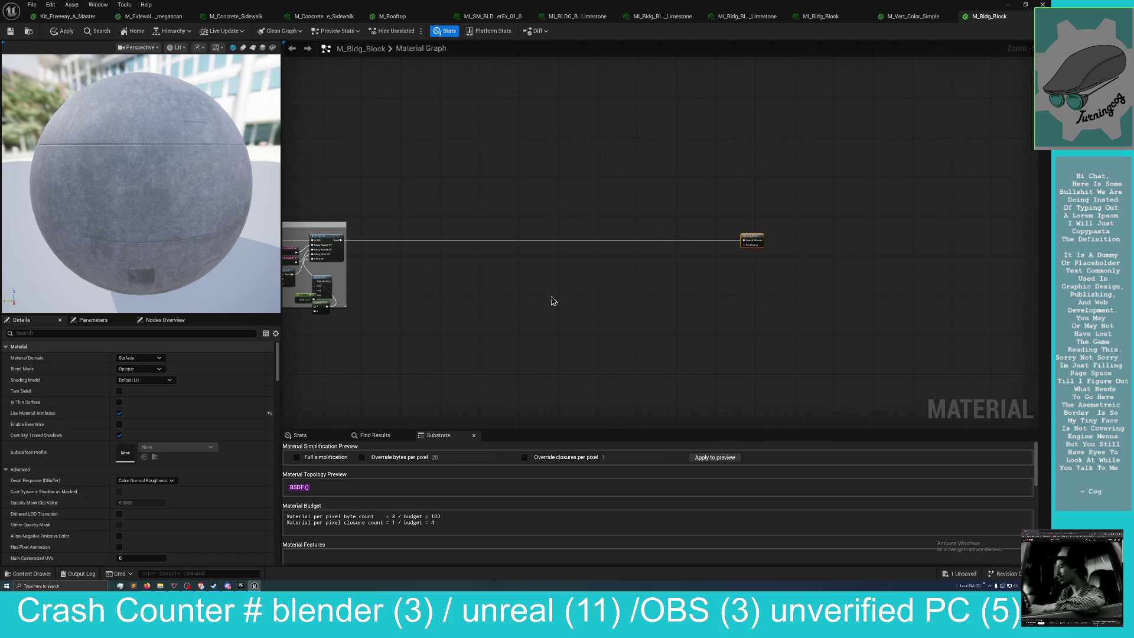
# Paste the Surface Weather Effects node group into place and nudge BuildingPost slightly right.
pyautogui.hotkey('ctrl', 'v')
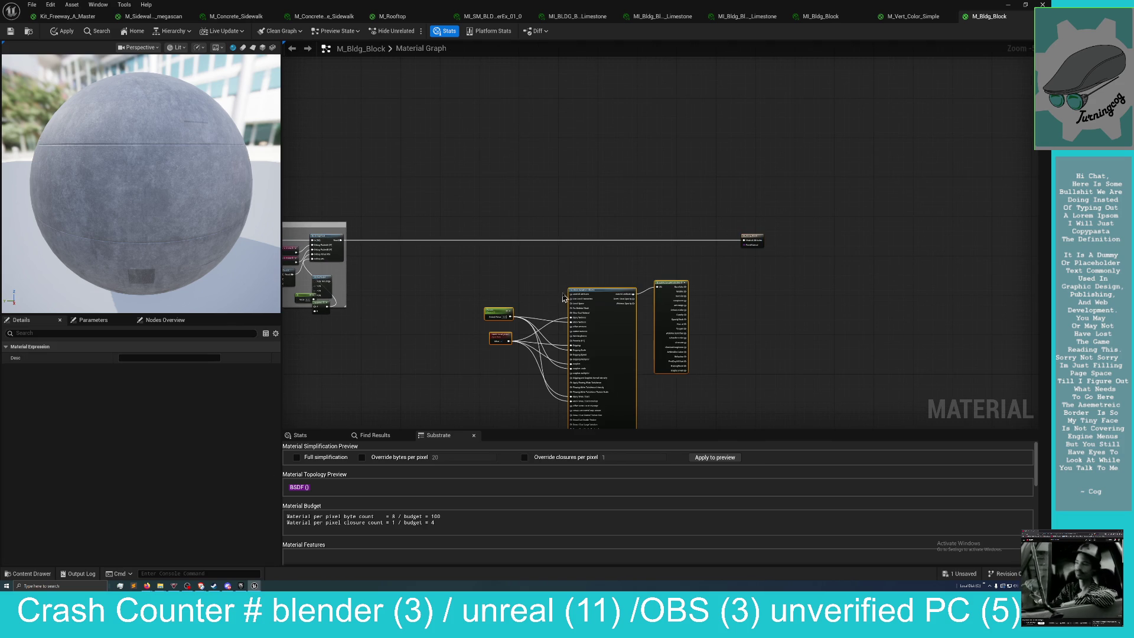
pyautogui.moveTo(582, 291); pyautogui.dragTo(496, 264)
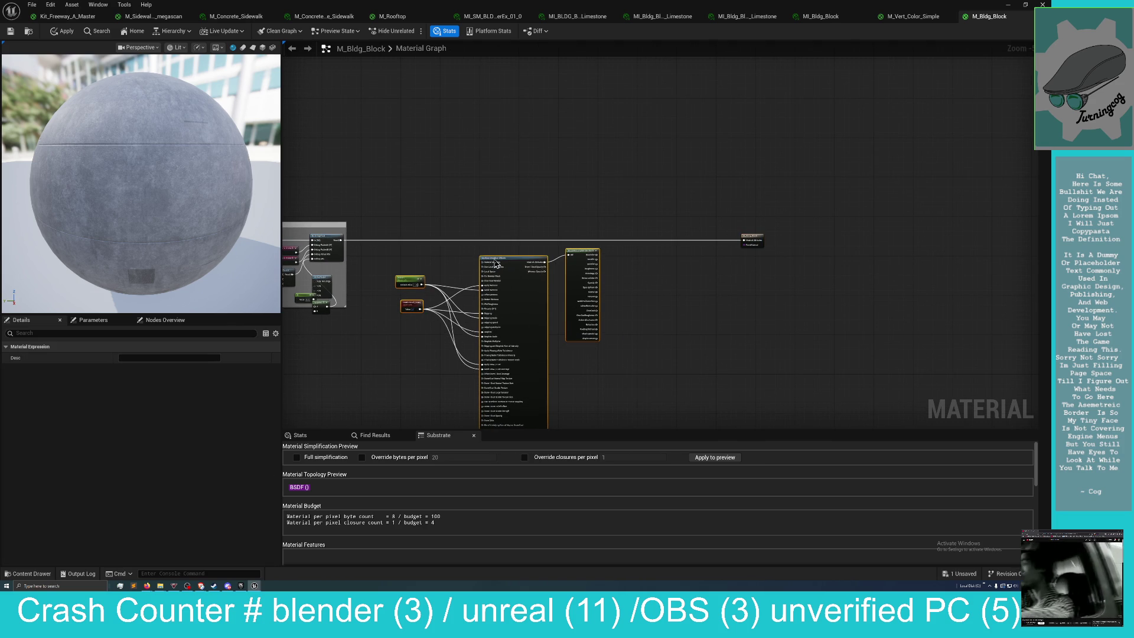
pyautogui.click(341, 241)
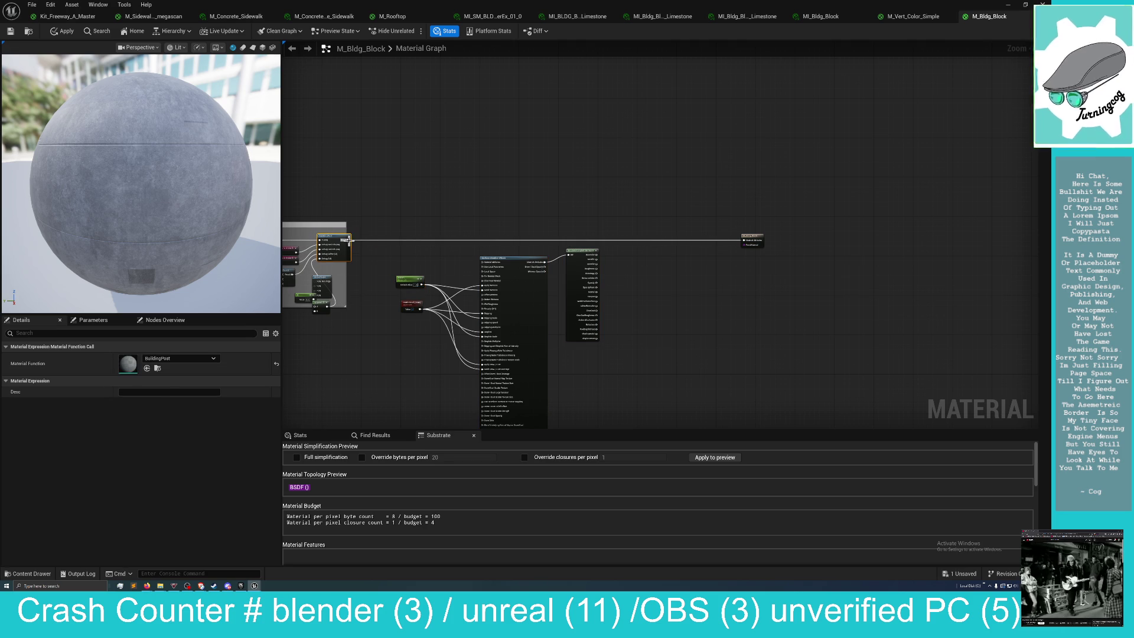
pyautogui.moveTo(359, 247)
pyautogui.mouseDown()
pyautogui.moveTo(398, 249)
pyautogui.moveTo(343, 247)
pyautogui.moveTo(381, 248)
pyautogui.mouseUp()
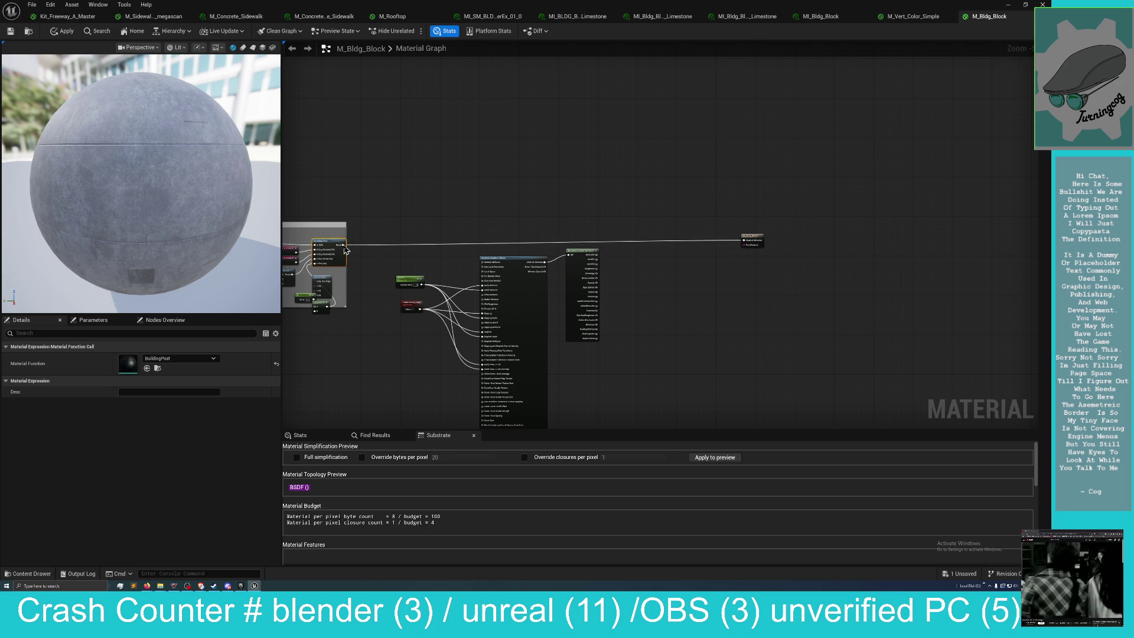
# Wire BuildingPost's Result into the Material Attributes input of Surface Weather Effects.
pyautogui.scroll(4, 364, 262)
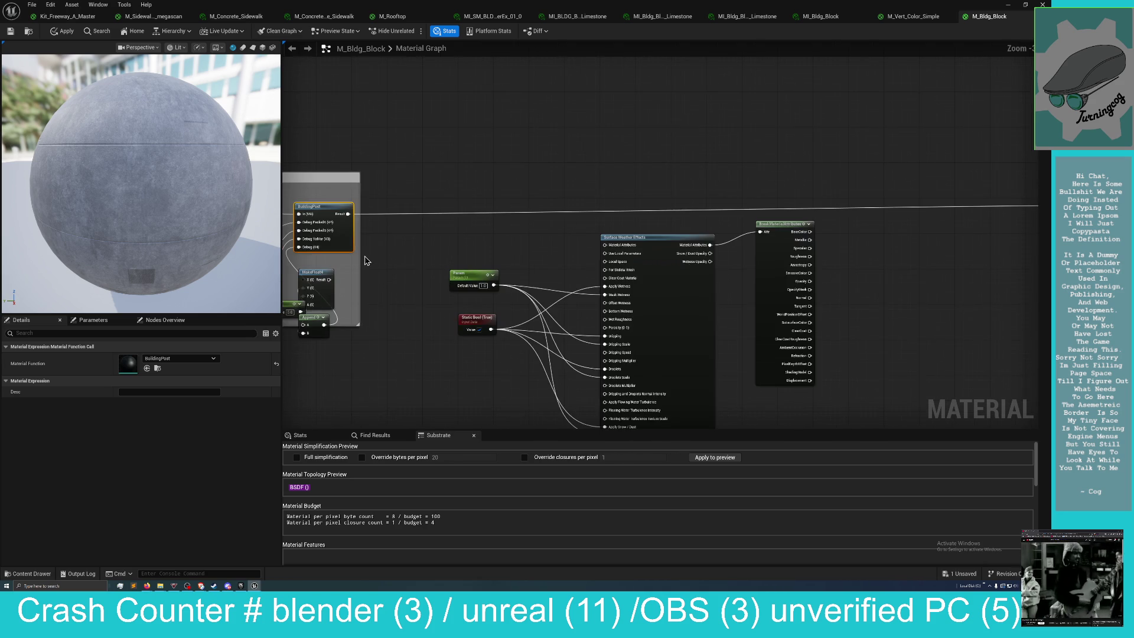
pyautogui.moveTo(366, 261); pyautogui.dragTo(455, 258)
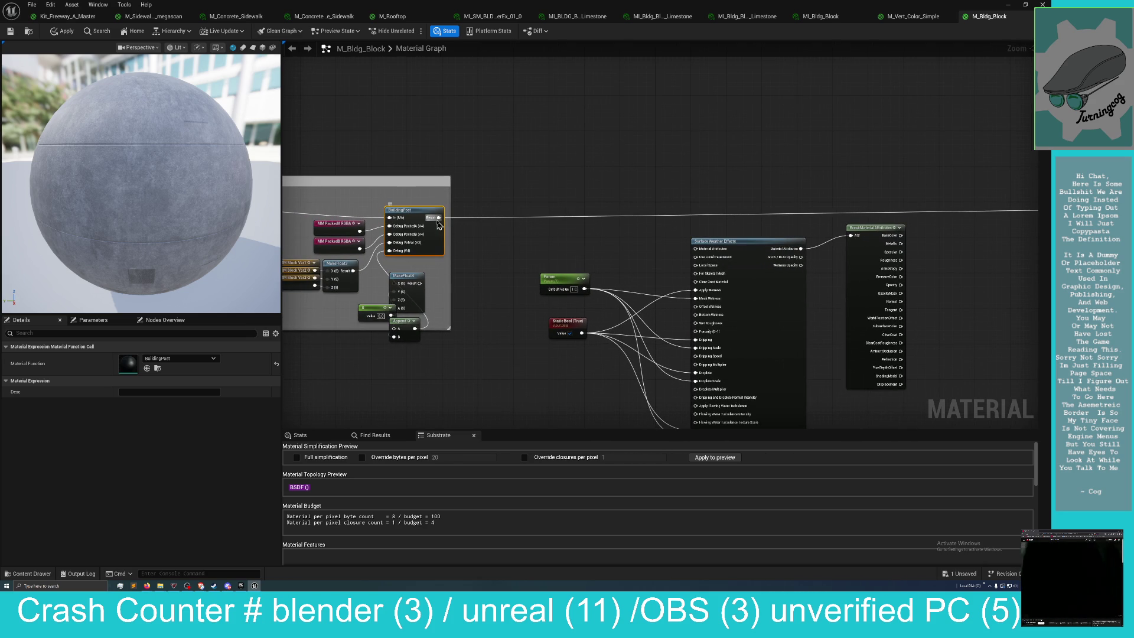
pyautogui.moveTo(439, 219)
pyautogui.mouseDown()
pyautogui.moveTo(682, 242)
pyautogui.moveTo(696, 253)
pyautogui.mouseUp()
pyautogui.moveTo(620, 254); pyautogui.dragTo(305, 264)
pyautogui.click(872, 199)
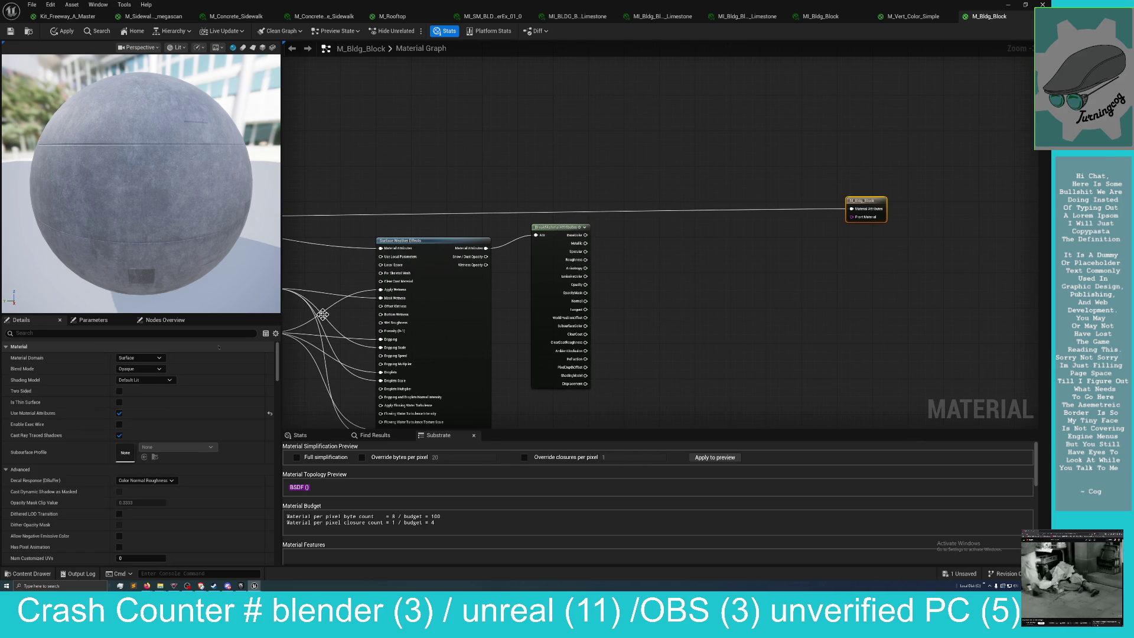
# Filter the output node's Details for 'att' and uncheck Use Material Attributes.
pyautogui.write('at')
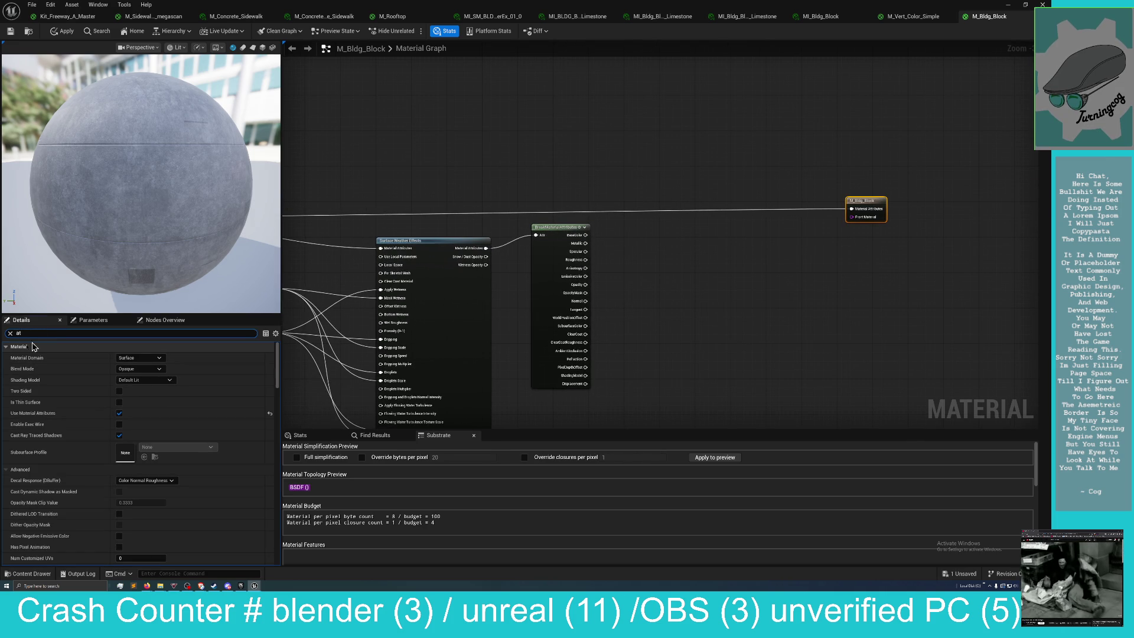
pyautogui.press('BackSpace')
pyautogui.write('m')
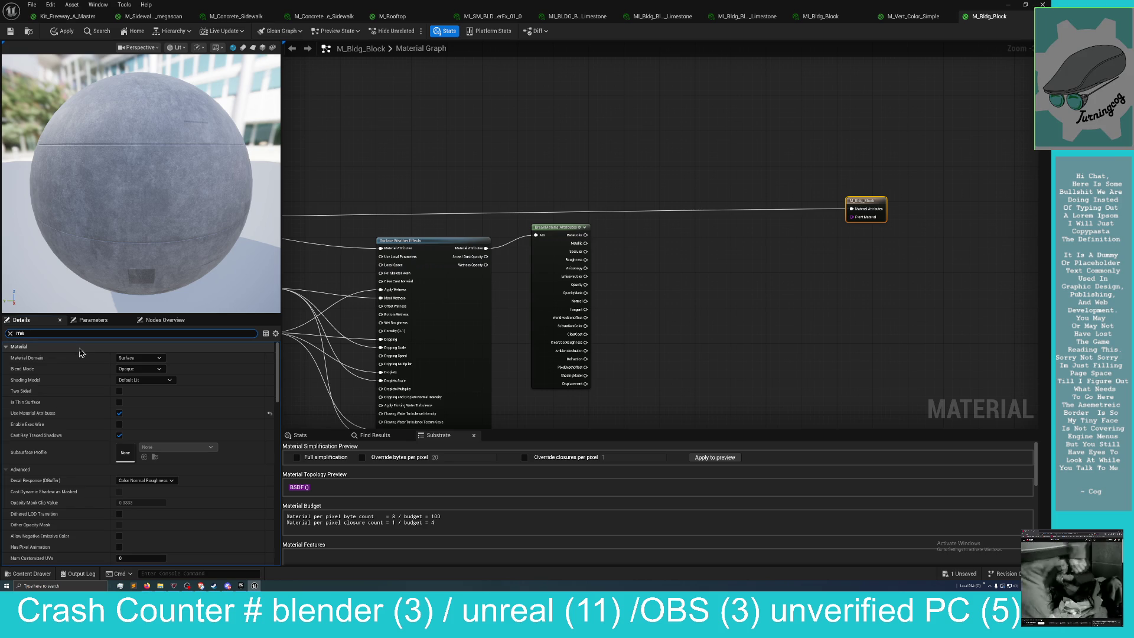
pyautogui.press('Escape')
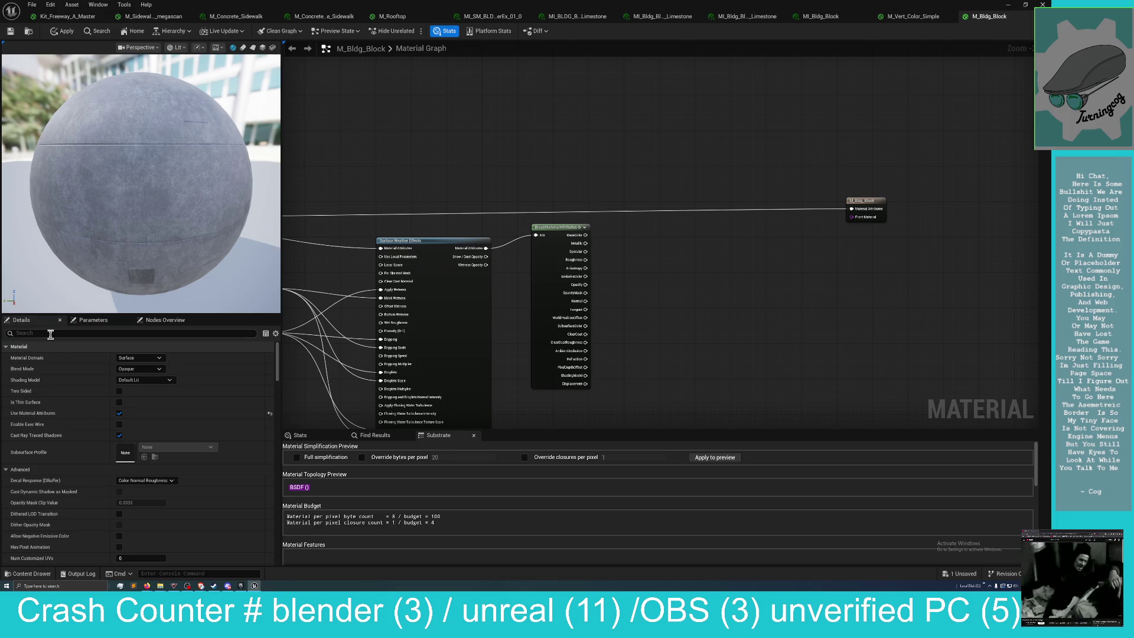
pyautogui.write('tt')
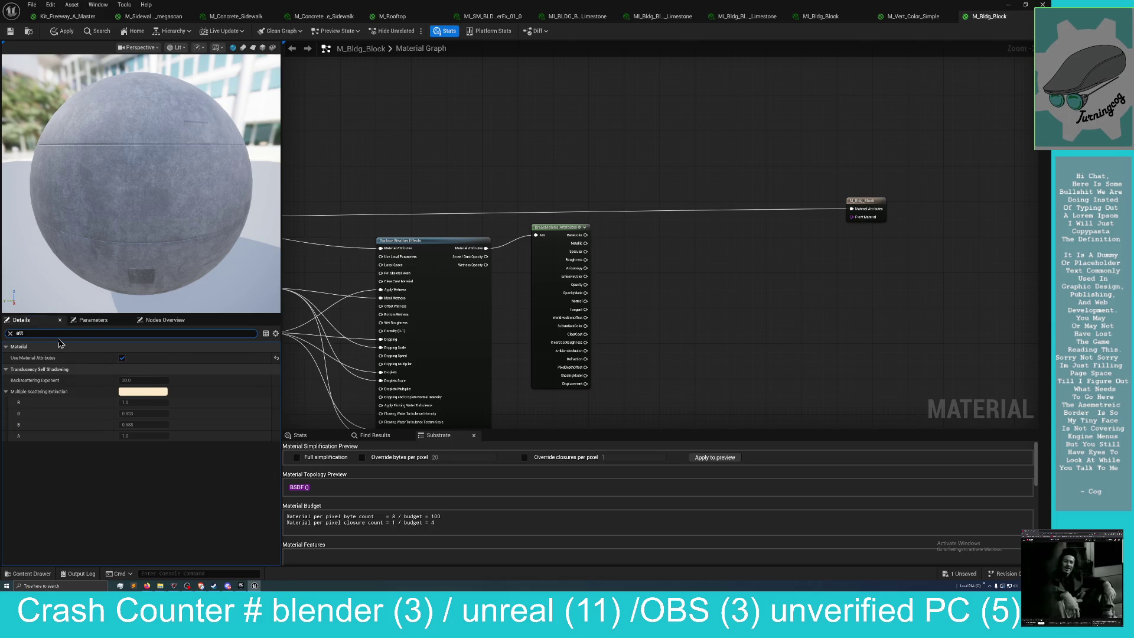
pyautogui.click(122, 358)
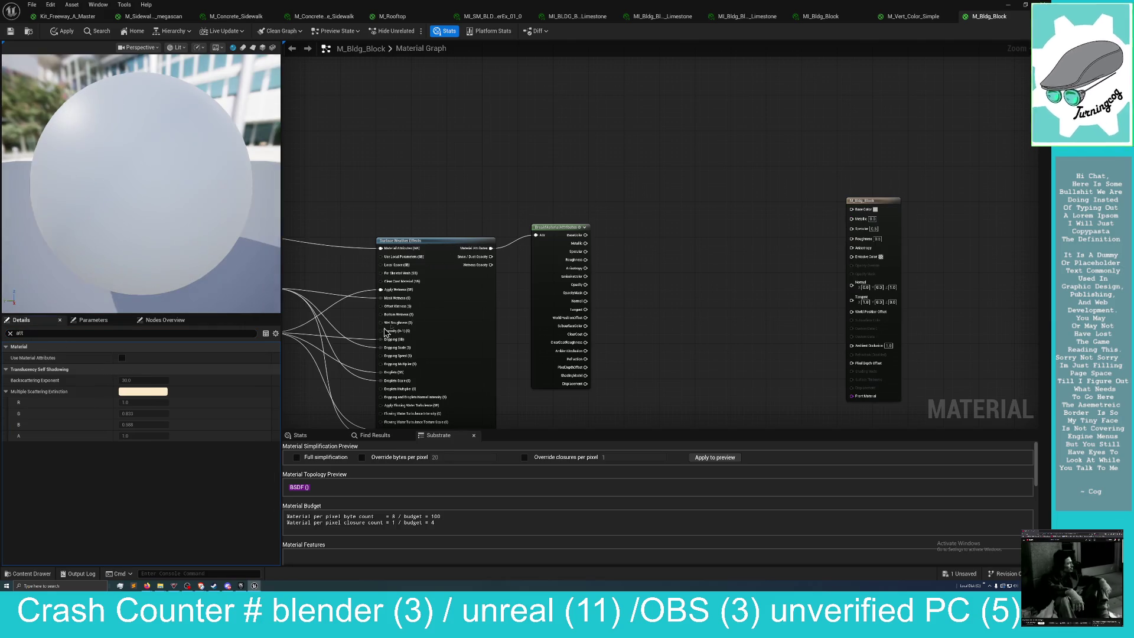
# Wire the BreakMaterialAttributes BaseColor, Metallic and Roughness pins into the matching M_Bldg_Block output pins.
pyautogui.moveTo(750, 253)
pyautogui.mouseDown()
pyautogui.moveTo(800, 221)
pyautogui.moveTo(768, 239)
pyautogui.mouseUp()
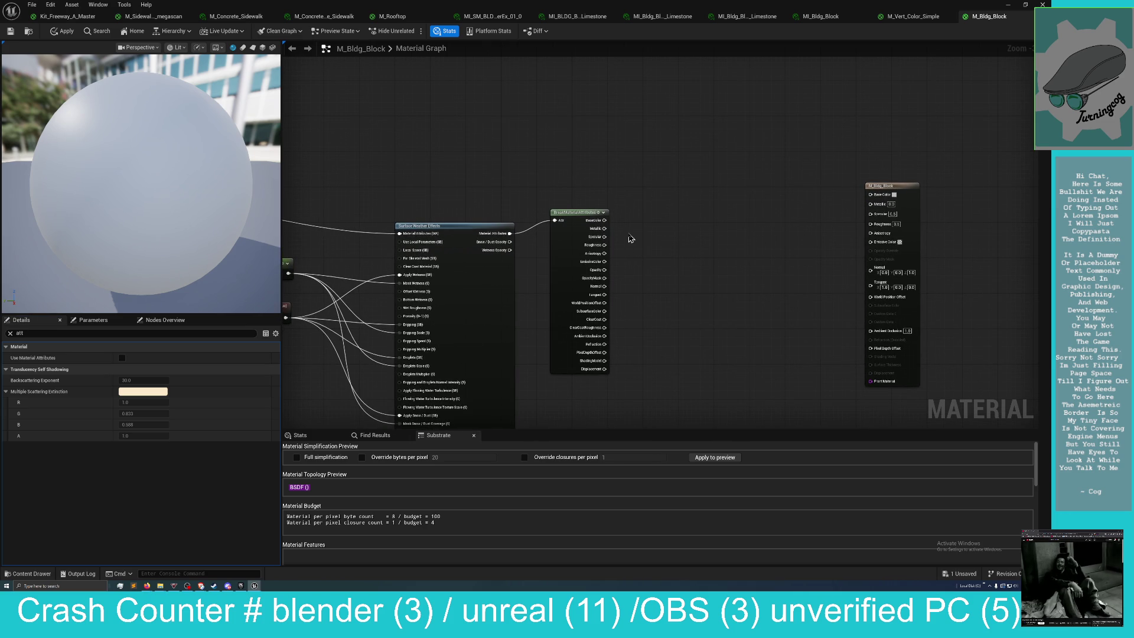
pyautogui.moveTo(605, 219)
pyautogui.mouseDown()
pyautogui.moveTo(845, 217)
pyautogui.moveTo(871, 197)
pyautogui.mouseUp()
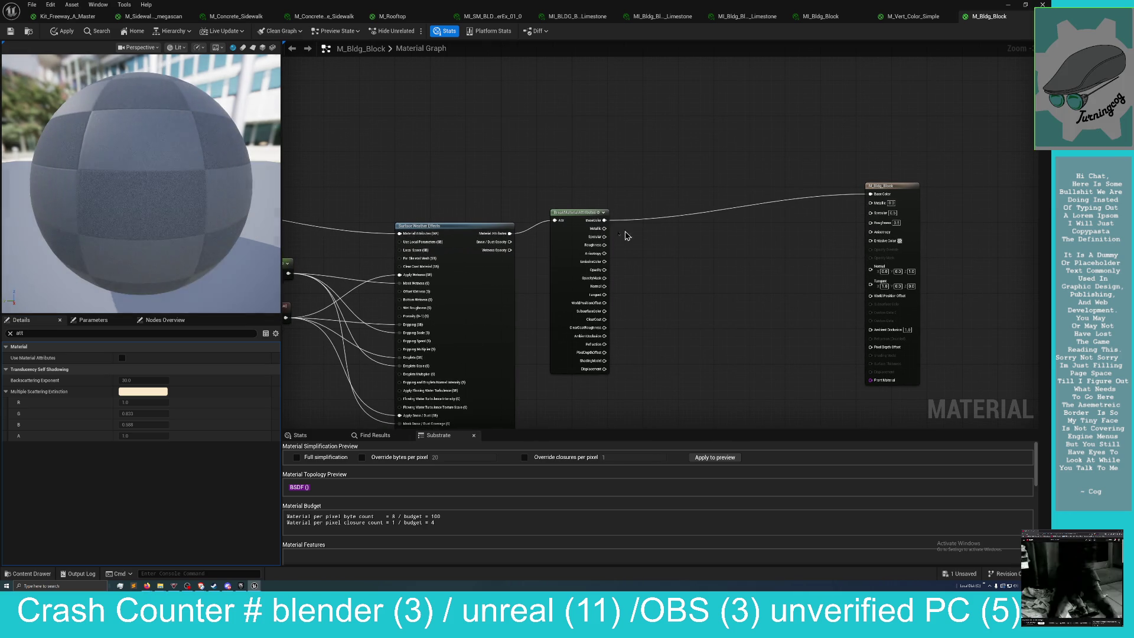
pyautogui.moveTo(599, 229)
pyautogui.mouseDown()
pyautogui.moveTo(845, 220)
pyautogui.moveTo(871, 202)
pyautogui.mouseUp()
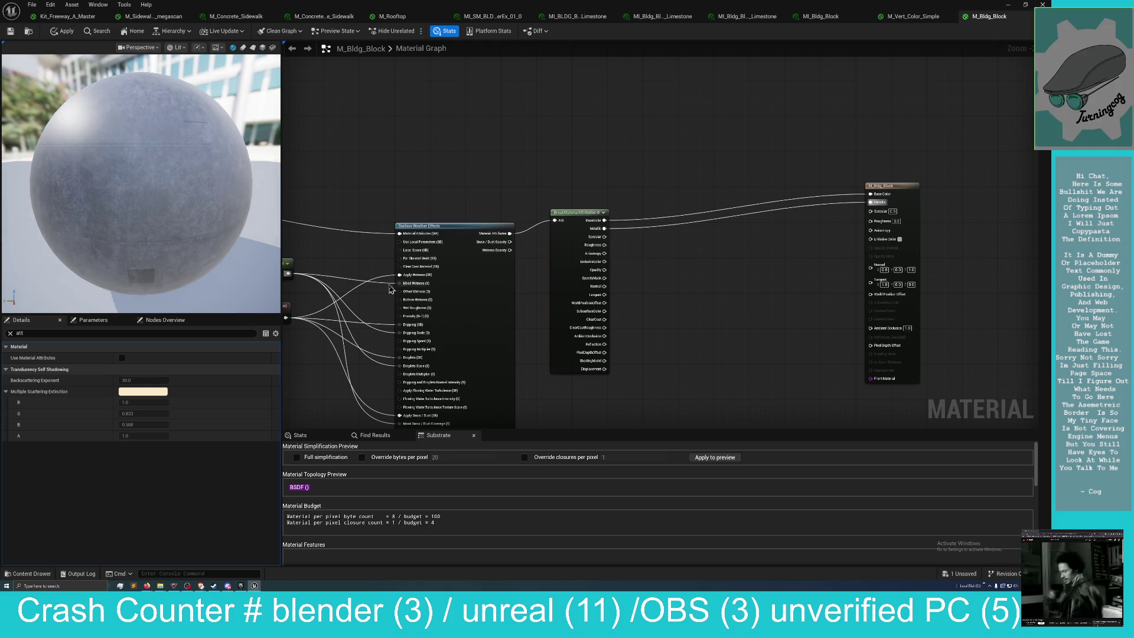
pyautogui.scroll(-3, 640, 230)
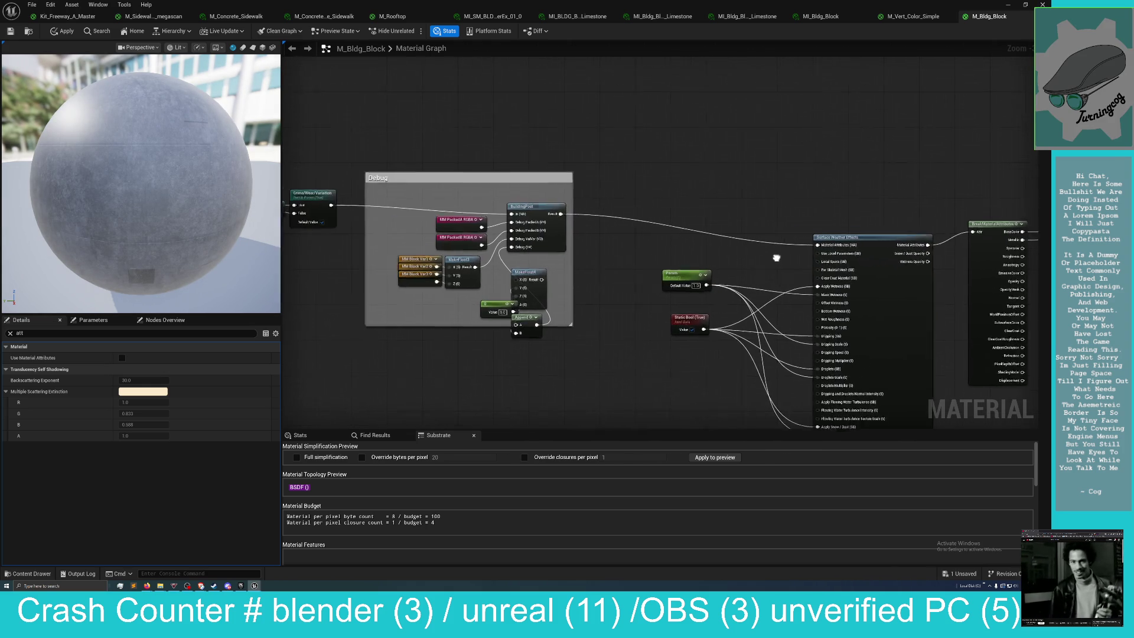
pyautogui.scroll(3, 683, 324)
pyautogui.moveTo(634, 255); pyautogui.dragTo(905, 236)
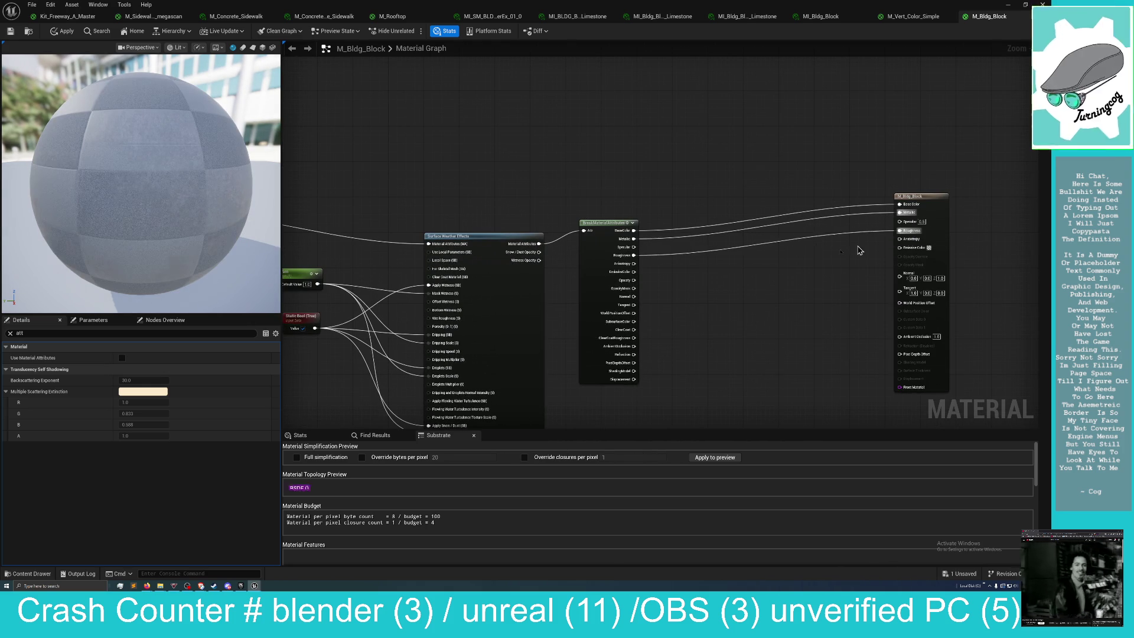
pyautogui.moveTo(682, 296)
pyautogui.mouseDown()
pyautogui.moveTo(736, 287)
pyautogui.moveTo(858, 329)
pyautogui.mouseUp()
pyautogui.moveTo(425, 129)
pyautogui.mouseDown()
pyautogui.moveTo(618, 159)
pyautogui.moveTo(627, 220)
pyautogui.moveTo(613, 314)
pyautogui.mouseUp()
# Select the yellow-preview Texture Sample in UV Set 2, then pan across Base Textures.
pyautogui.scroll(-3, 516, 279)
pyautogui.moveTo(516, 278)
pyautogui.mouseDown()
pyautogui.moveTo(817, 197)
pyautogui.moveTo(679, 192)
pyautogui.moveTo(622, 215)
pyautogui.moveTo(739, 203)
pyautogui.moveTo(767, 347)
pyautogui.moveTo(879, 305)
pyautogui.moveTo(714, 313)
pyautogui.moveTo(542, 291)
pyautogui.moveTo(591, 236)
pyautogui.mouseUp()
pyautogui.scroll(5, 562, 214)
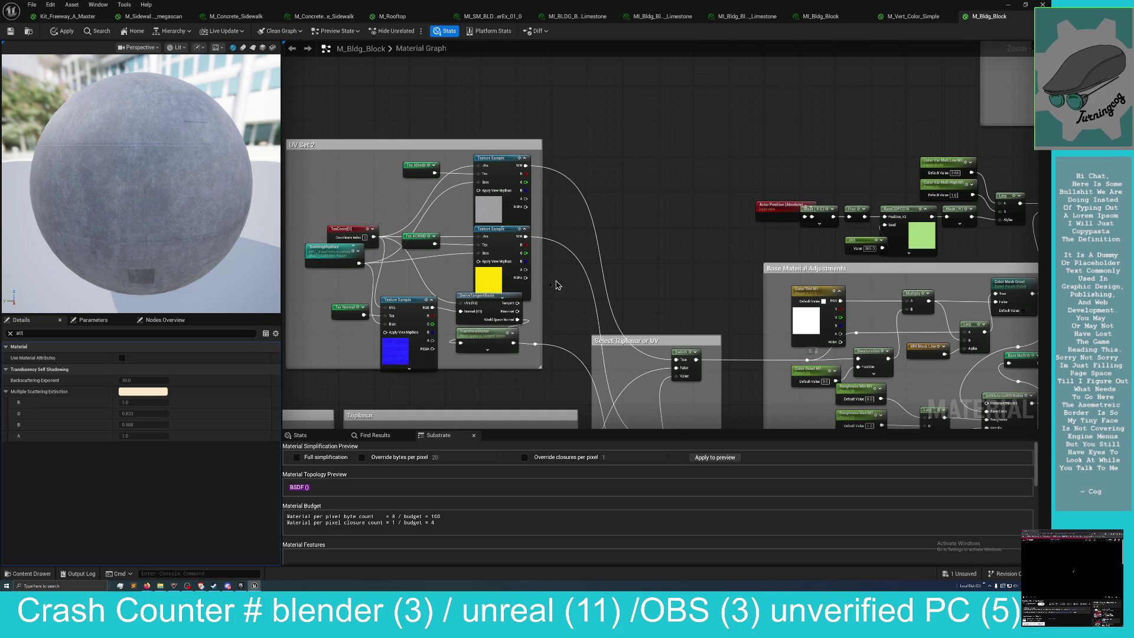
pyautogui.moveTo(498, 272); pyautogui.dragTo(489, 274)
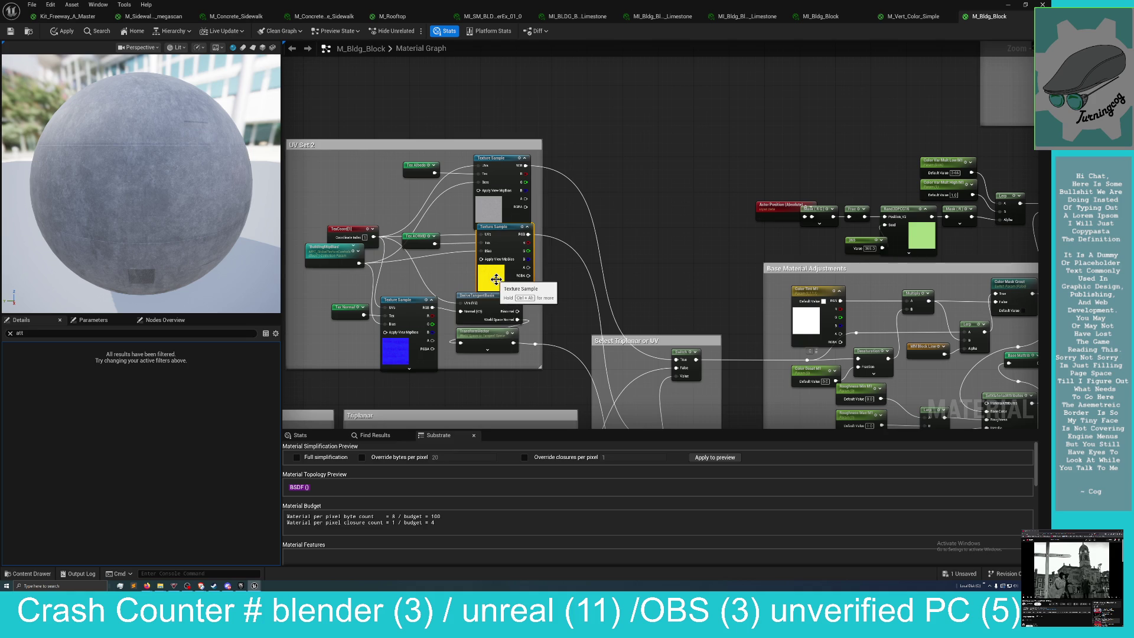
pyautogui.moveTo(474, 253); pyautogui.dragTo(467, 264)
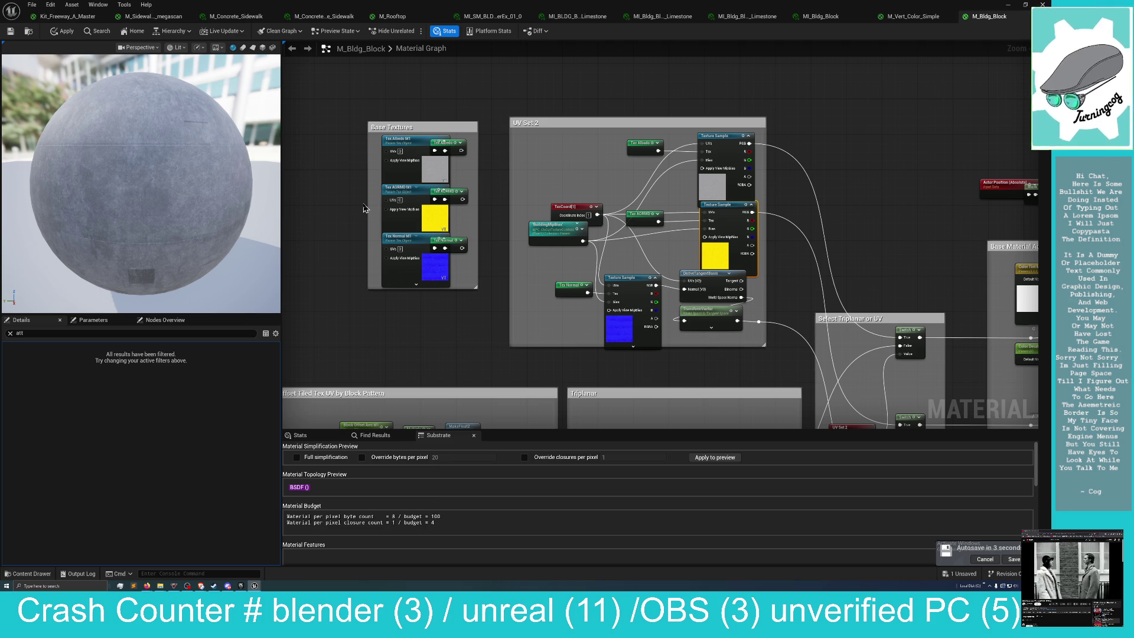
pyautogui.moveTo(483, 321)
pyautogui.mouseDown()
pyautogui.moveTo(451, 299)
pyautogui.moveTo(564, 196)
pyautogui.moveTo(665, 236)
pyautogui.moveTo(540, 215)
pyautogui.moveTo(626, 248)
pyautogui.moveTo(455, 202)
pyautogui.moveTo(285, 109)
pyautogui.moveTo(95, 312)
pyautogui.mouseUp()
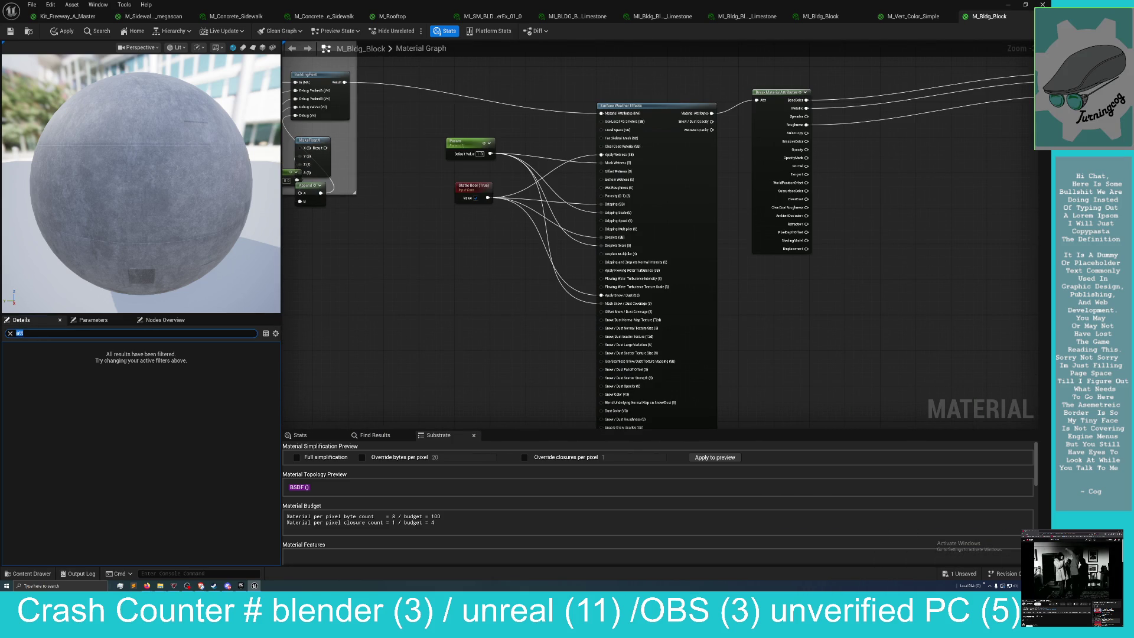
# Connect the Break Material Attributes Normal and AmbientOcclusion pins to the M_Bldg_Block result node.
pyautogui.moveTo(869, 354)
pyautogui.mouseDown()
pyautogui.moveTo(792, 380)
pyautogui.moveTo(526, 398)
pyautogui.moveTo(531, 379)
pyautogui.mouseUp()
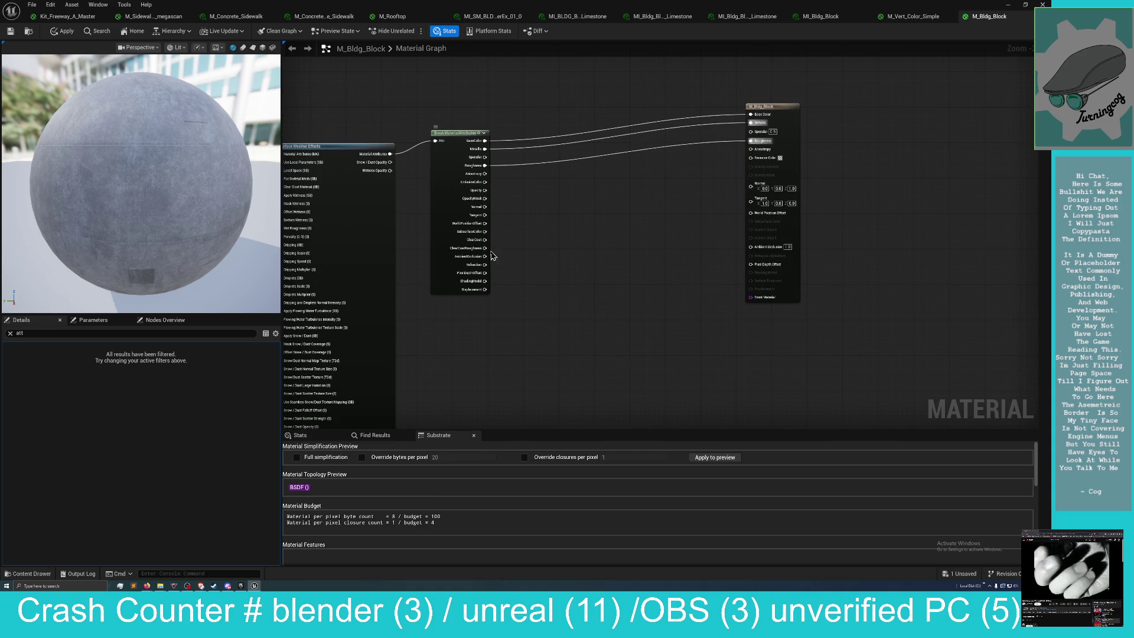
pyautogui.moveTo(484, 207)
pyautogui.mouseDown()
pyautogui.moveTo(766, 197)
pyautogui.moveTo(762, 185)
pyautogui.mouseUp()
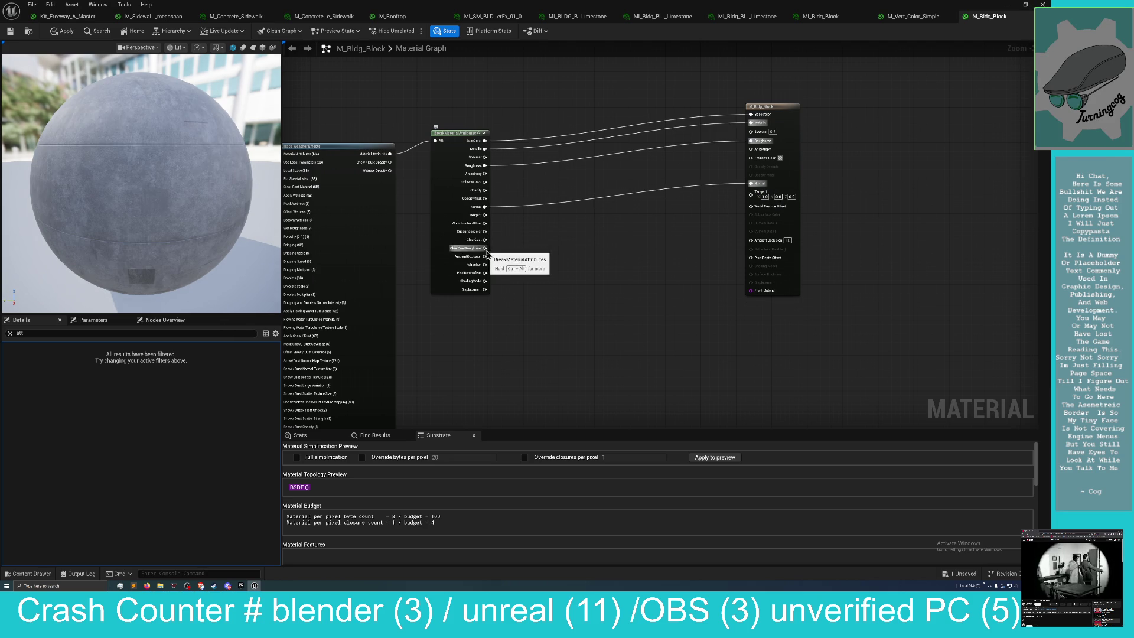
pyautogui.moveTo(488, 257)
pyautogui.mouseDown()
pyautogui.moveTo(745, 256)
pyautogui.moveTo(752, 242)
pyautogui.mouseUp()
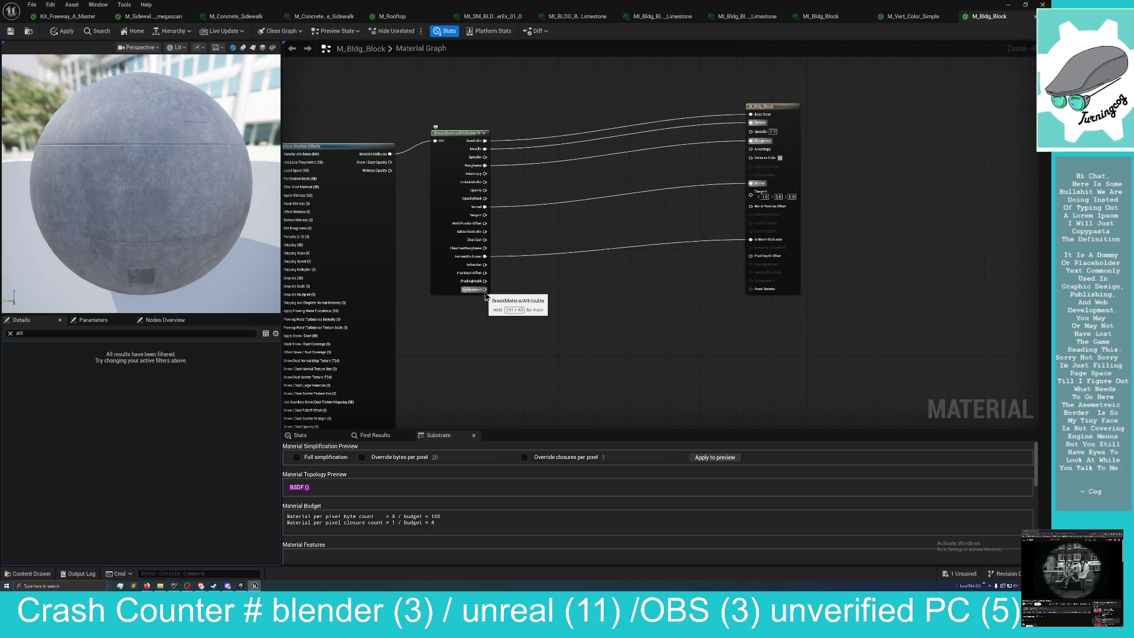
pyautogui.click(763, 120)
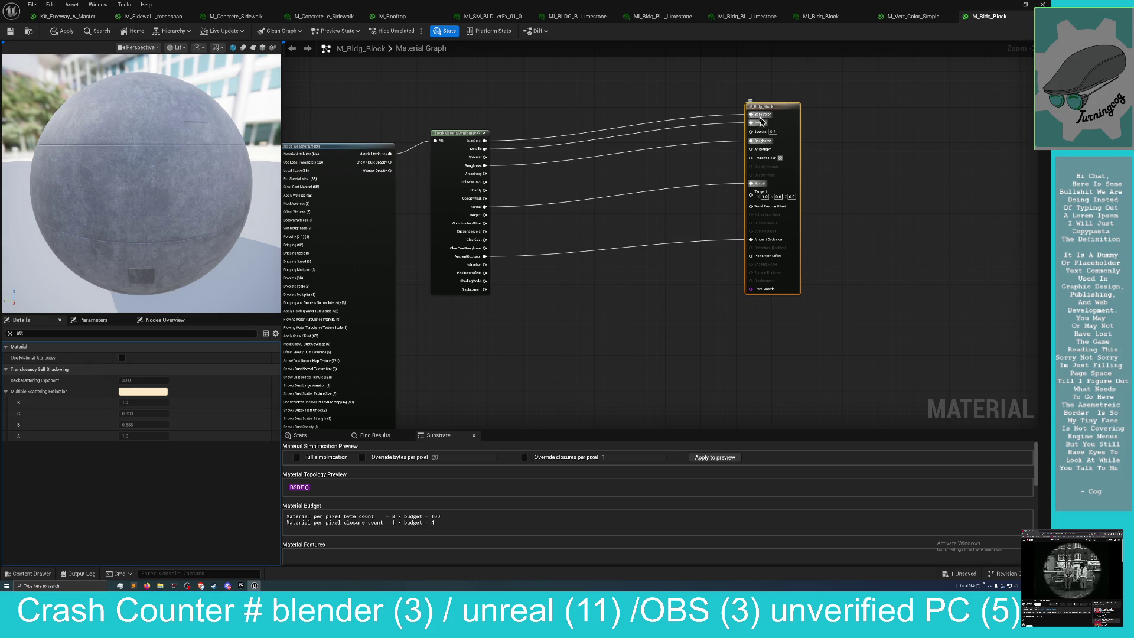
# Apply Convert To Substrate from the M_Bldg_Block result node's context menu.
pyautogui.rightClick(659, 307)
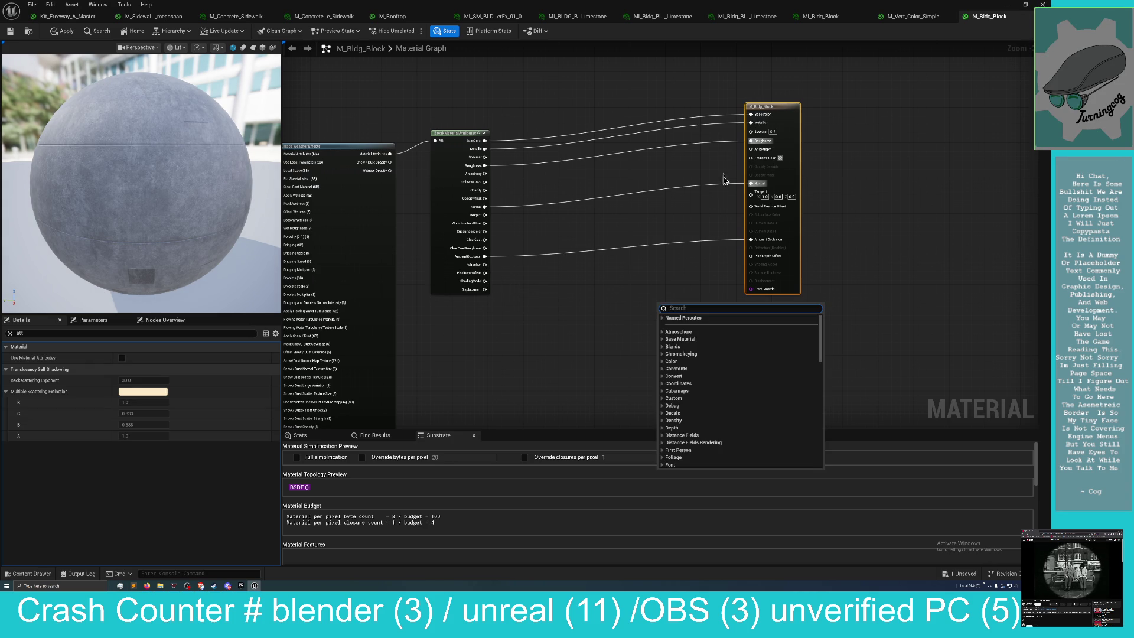
pyautogui.click(661, 272)
pyautogui.rightClick(772, 108)
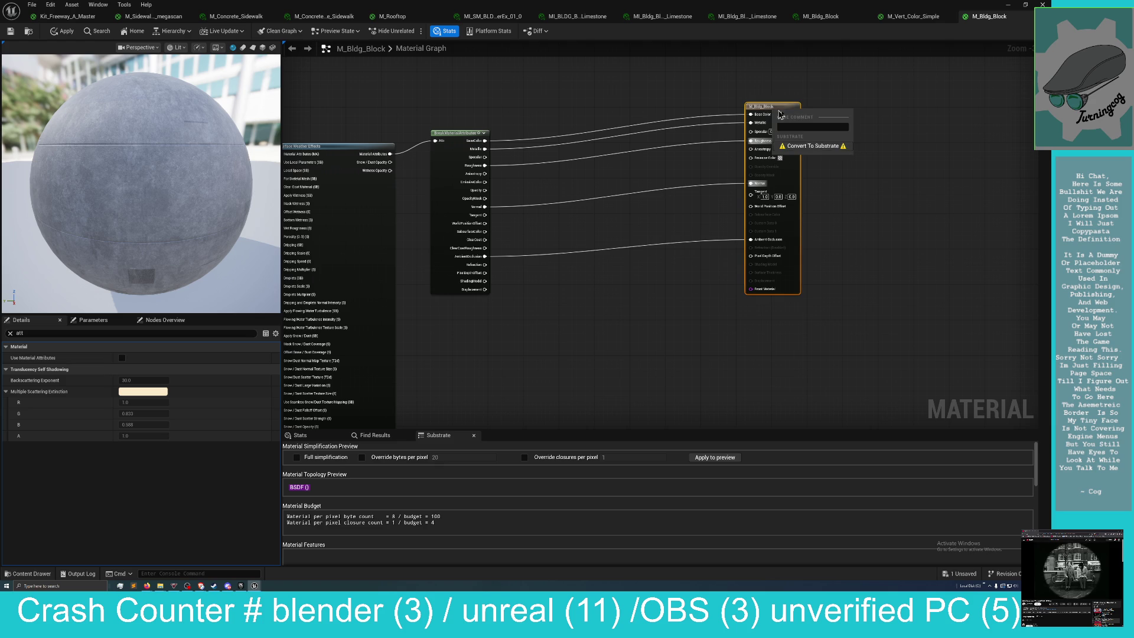
pyautogui.click(813, 146)
pyautogui.moveTo(715, 233)
pyautogui.mouseDown()
pyautogui.moveTo(638, 233)
pyautogui.moveTo(594, 181)
pyautogui.mouseUp()
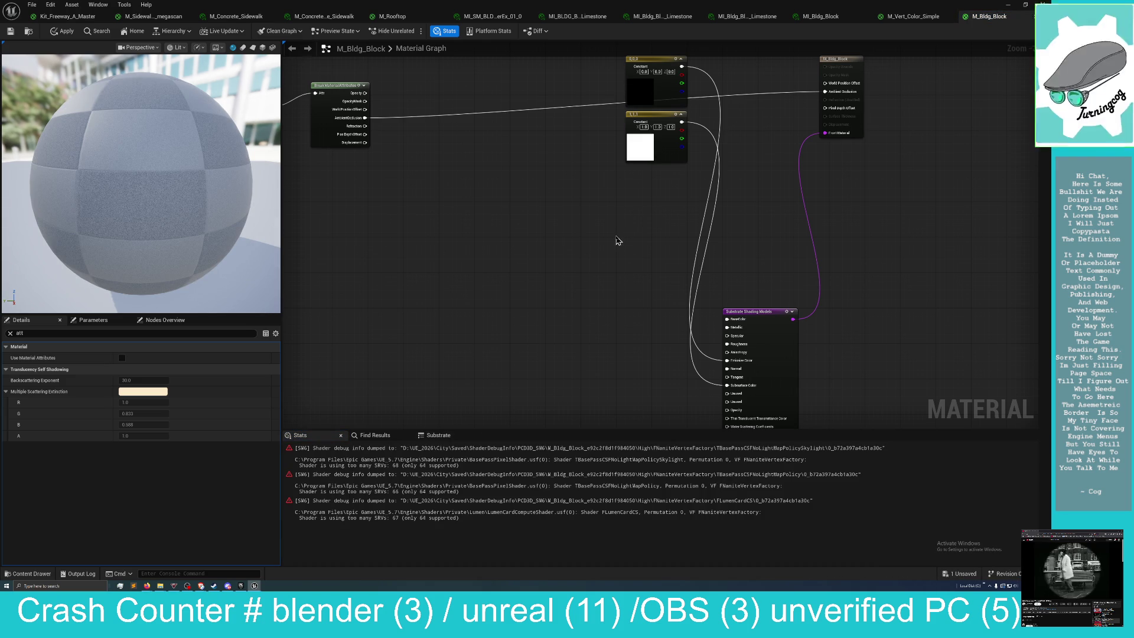
# Enable Use Material Attributes and move the Substrate Shading Models node beside the constants.
pyautogui.moveTo(606, 233)
pyautogui.mouseDown()
pyautogui.moveTo(587, 217)
pyautogui.moveTo(608, 295)
pyautogui.mouseUp()
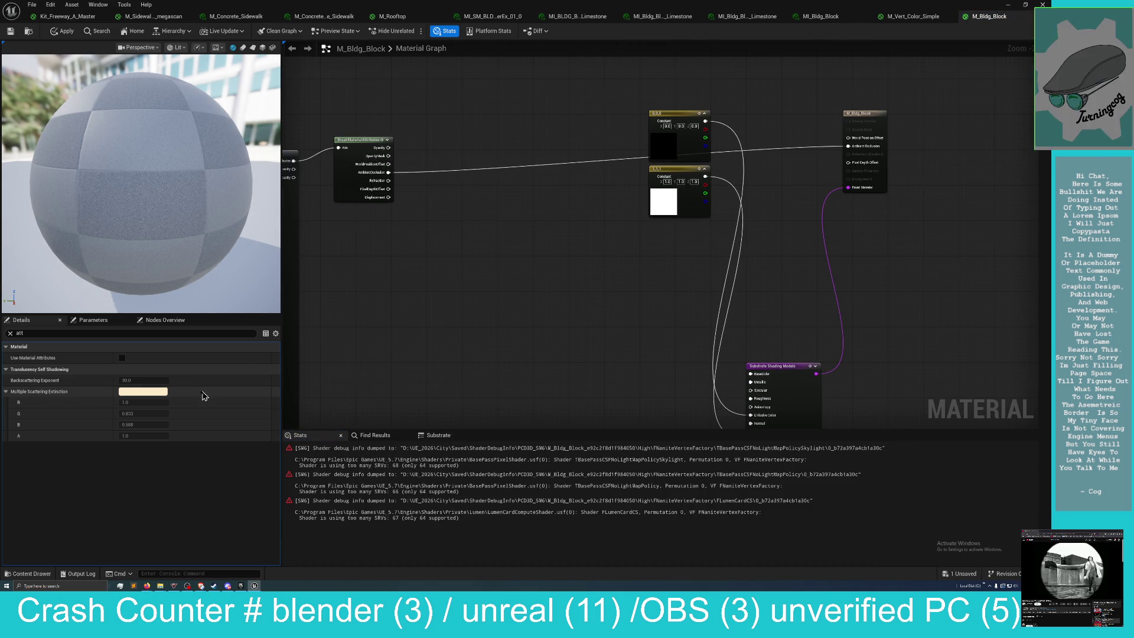
pyautogui.click(249, 360)
pyautogui.moveTo(549, 360)
pyautogui.mouseDown()
pyautogui.moveTo(502, 286)
pyautogui.moveTo(423, 298)
pyautogui.mouseUp()
pyautogui.moveTo(657, 307)
pyautogui.mouseDown()
pyautogui.moveTo(589, 228)
pyautogui.moveTo(665, 117)
pyautogui.mouseUp()
pyautogui.moveTo(537, 251); pyautogui.dragTo(514, 377)
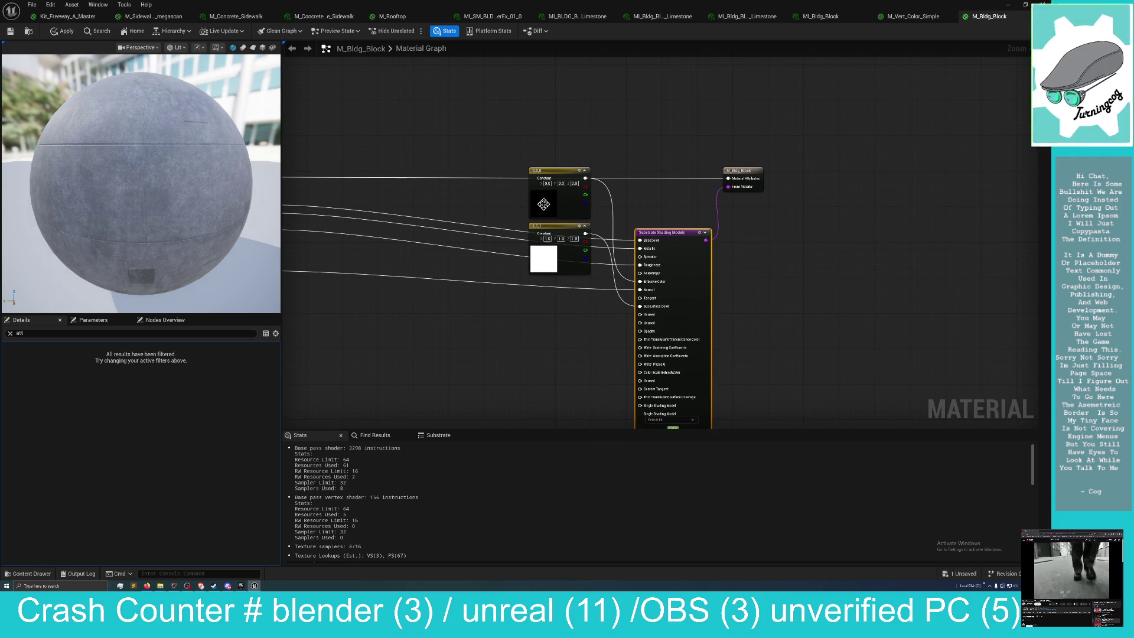
# Group the black and white Constant nodes together and delete both.
pyautogui.moveTo(554, 179); pyautogui.dragTo(491, 384)
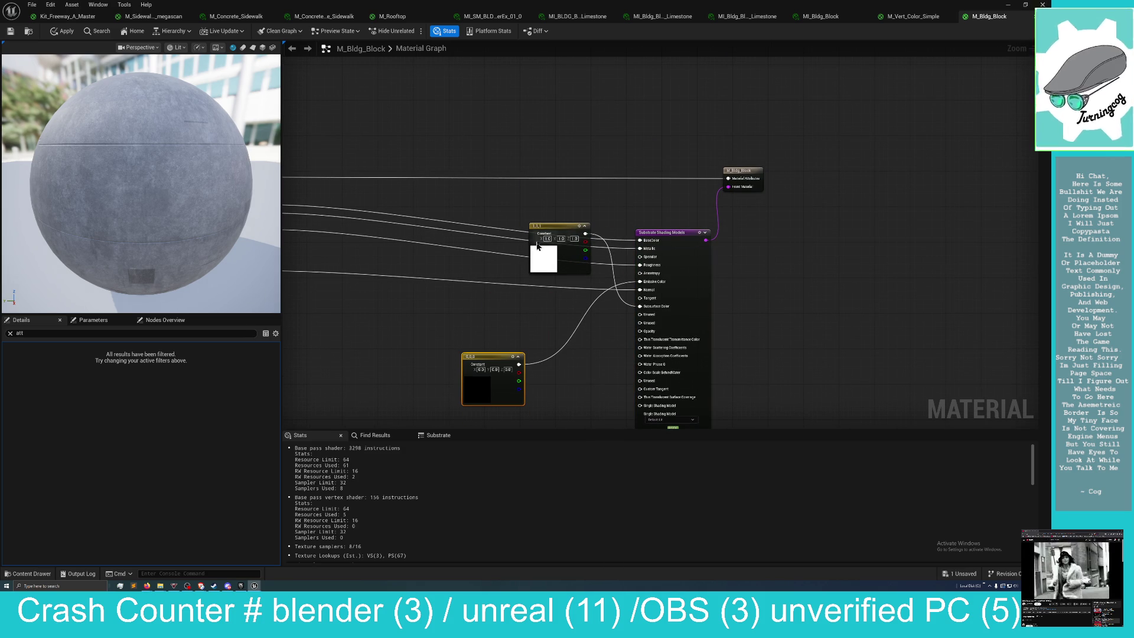
pyautogui.moveTo(551, 229); pyautogui.dragTo(470, 338)
pyautogui.moveTo(401, 304); pyautogui.dragTo(507, 402)
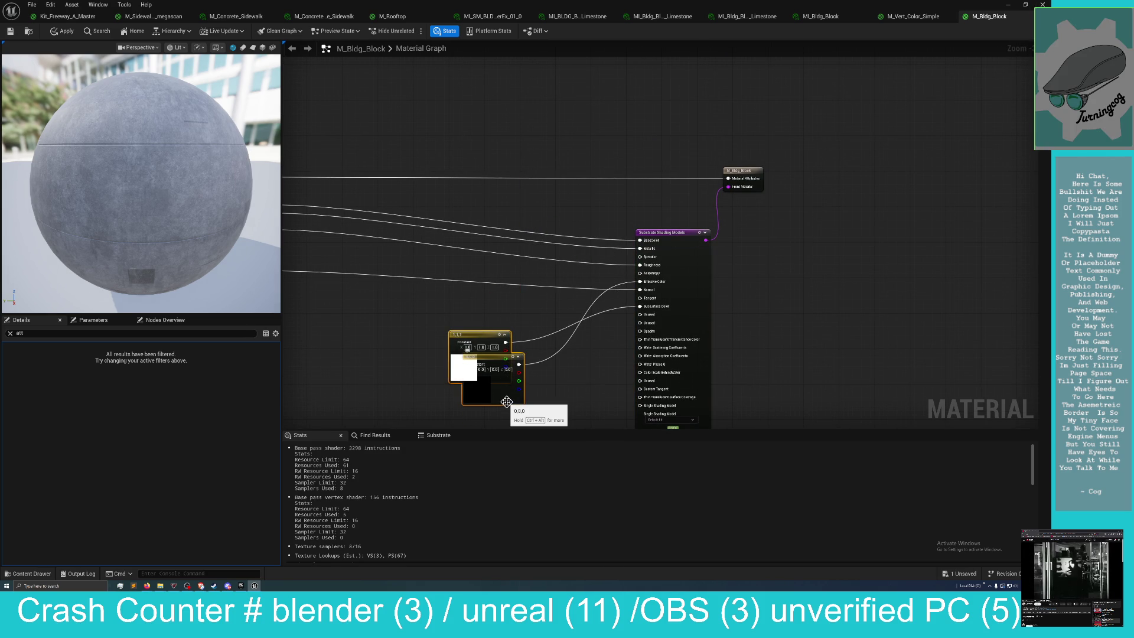
pyautogui.press('Delete')
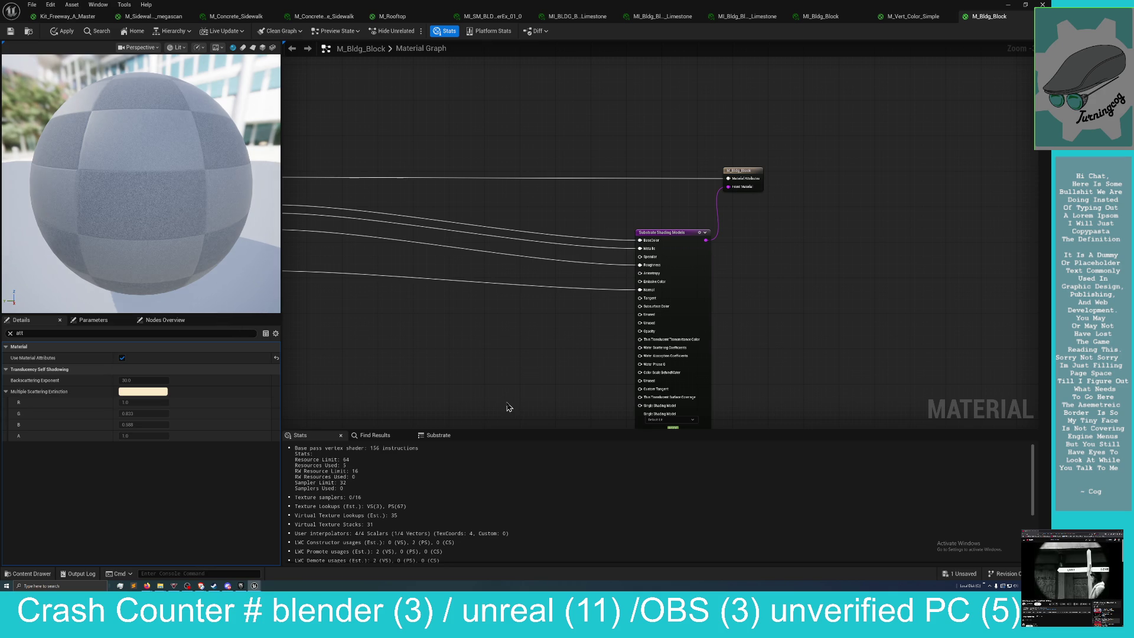
pyautogui.moveTo(560, 381); pyautogui.dragTo(547, 348)
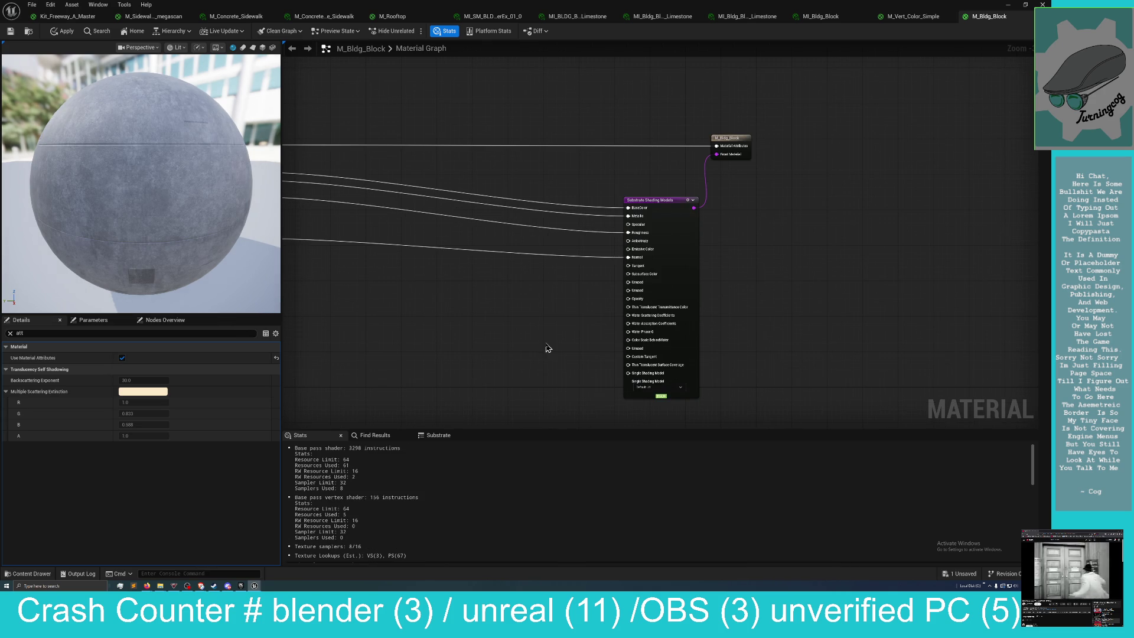
pyautogui.click(657, 196)
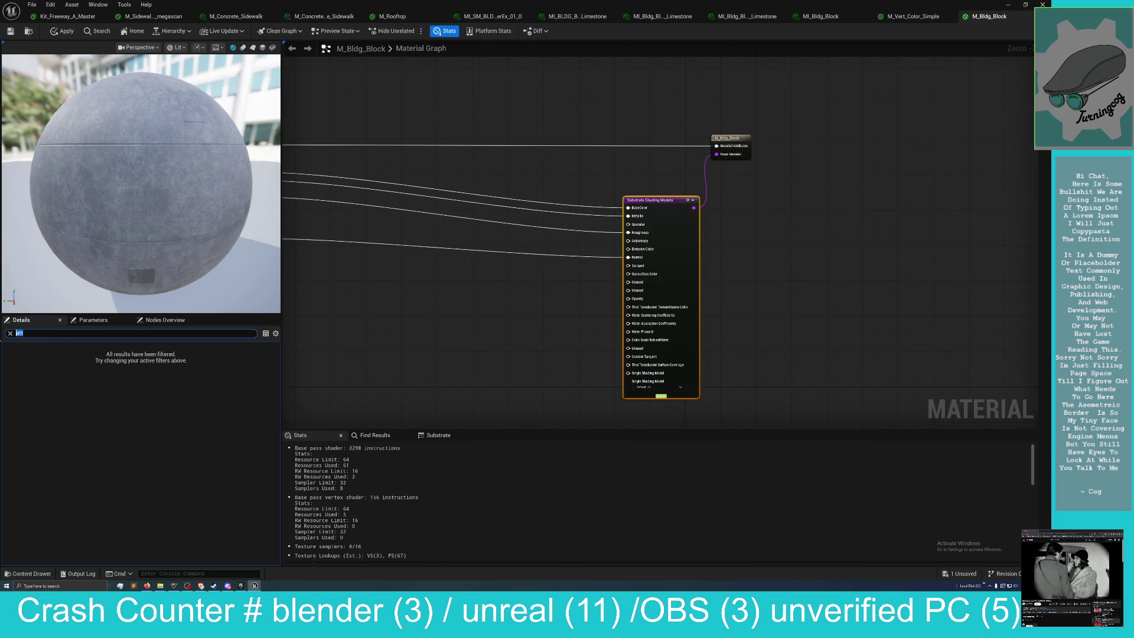
# Search 'disp' in Details and enable Nanite tessellation with displacement magnitude 4.0 and center 0.5.
pyautogui.write('disp')
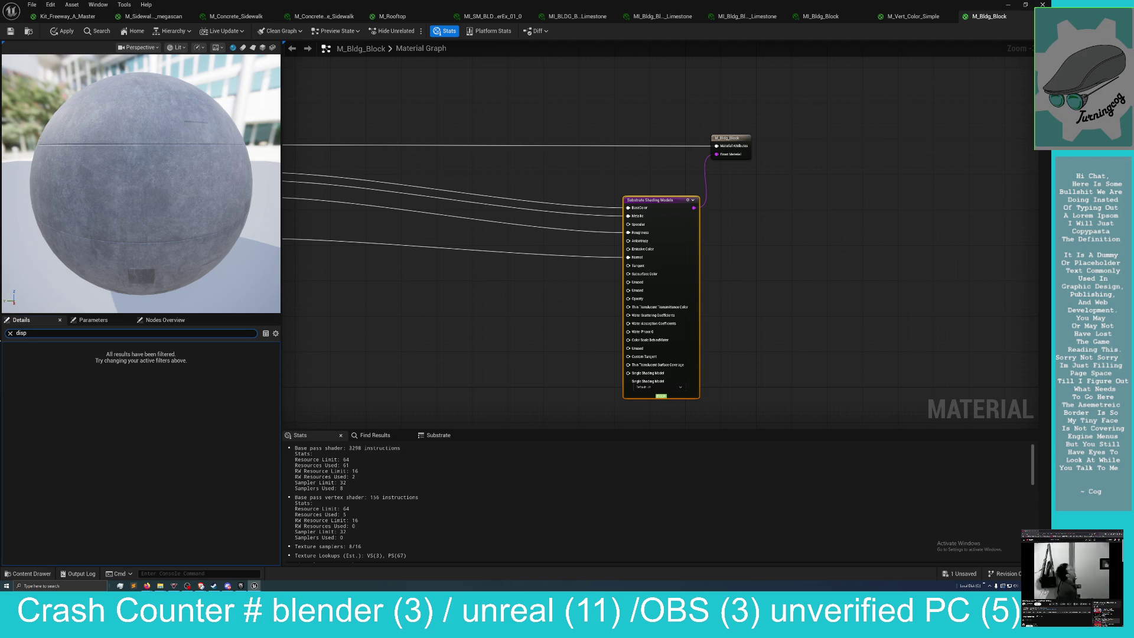
pyautogui.click(451, 336)
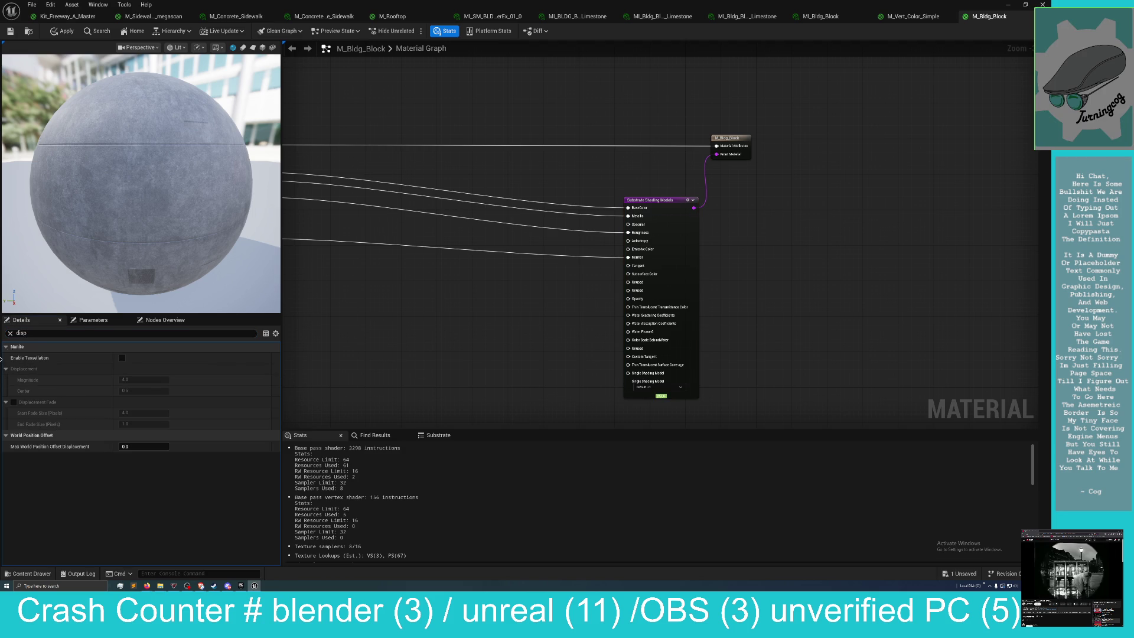
pyautogui.click(121, 358)
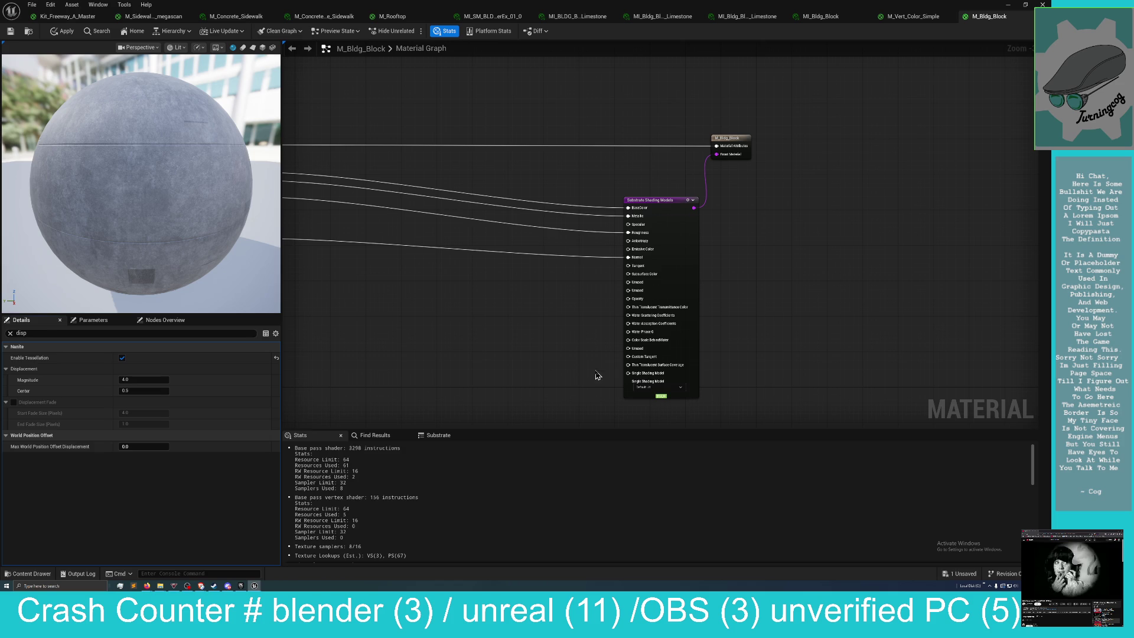
pyautogui.moveTo(587, 399)
pyautogui.mouseDown()
pyautogui.moveTo(588, 374)
pyautogui.moveTo(626, 349)
pyautogui.mouseUp()
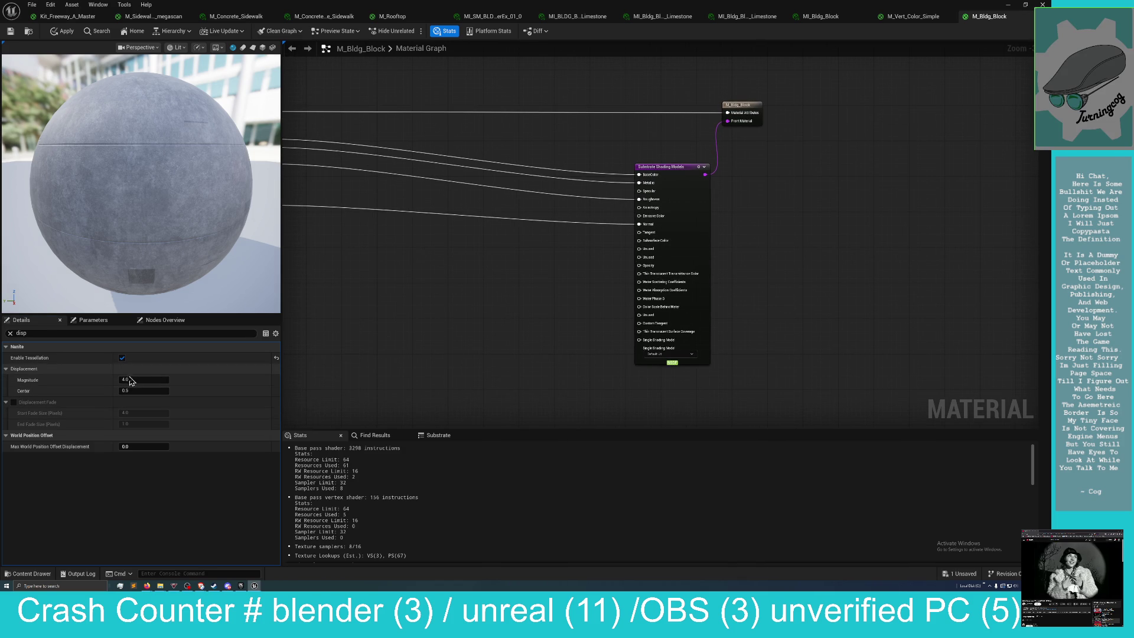
pyautogui.moveTo(441, 348)
pyautogui.mouseDown()
pyautogui.moveTo(514, 329)
pyautogui.moveTo(468, 345)
pyautogui.mouseUp()
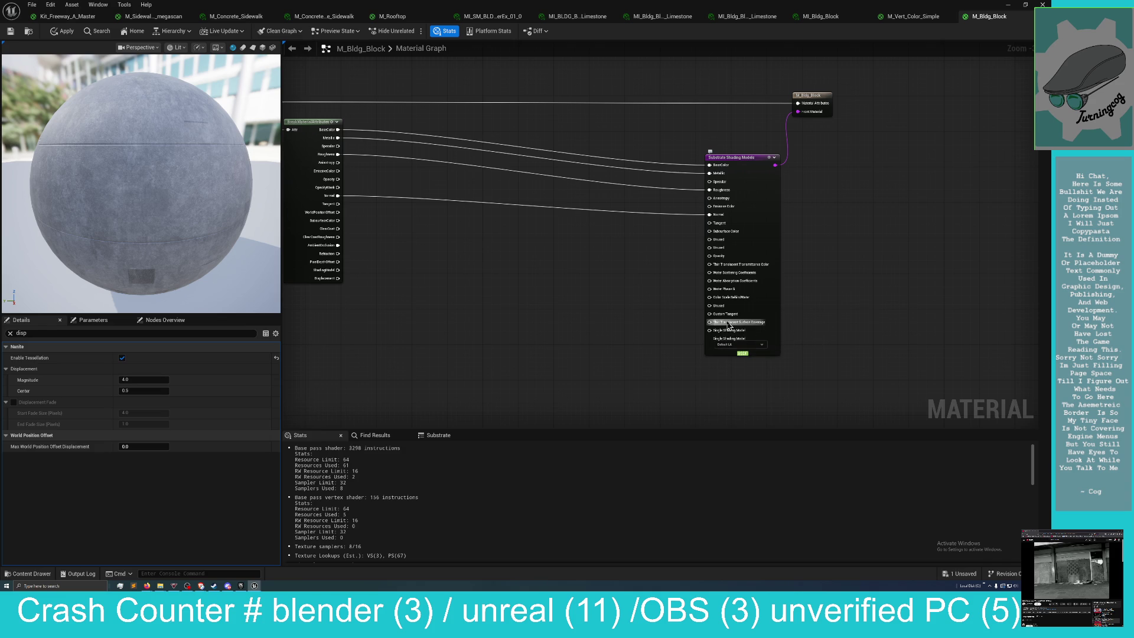
pyautogui.moveTo(685, 311)
pyautogui.mouseDown()
pyautogui.moveTo(711, 314)
pyautogui.moveTo(682, 313)
pyautogui.mouseUp()
pyautogui.scroll(-3, 682, 313)
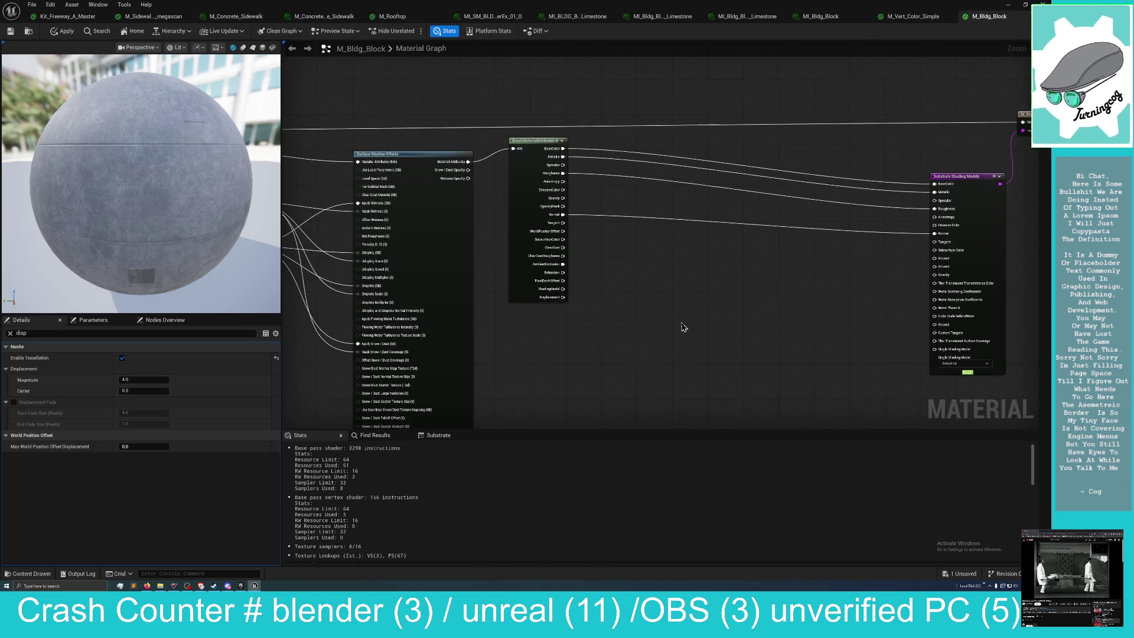
pyautogui.moveTo(679, 329)
pyautogui.mouseDown()
pyautogui.moveTo(752, 336)
pyautogui.moveTo(747, 354)
pyautogui.mouseUp()
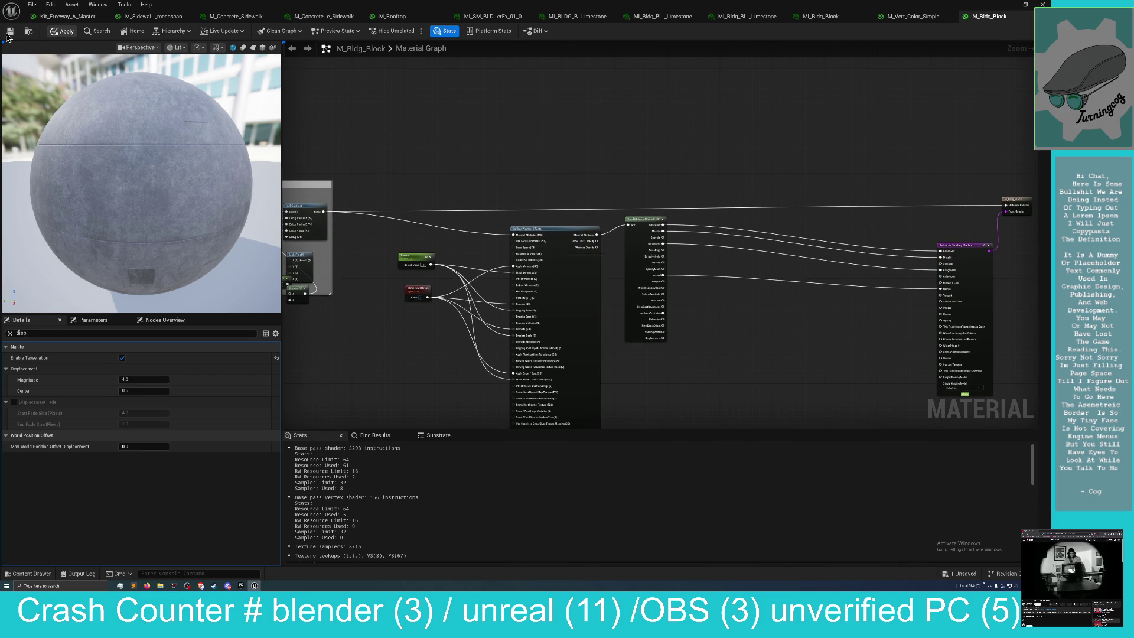
# Apply and recompile the material, reviewing the shader error messages and Substrate stats.
pyautogui.click(9, 34)
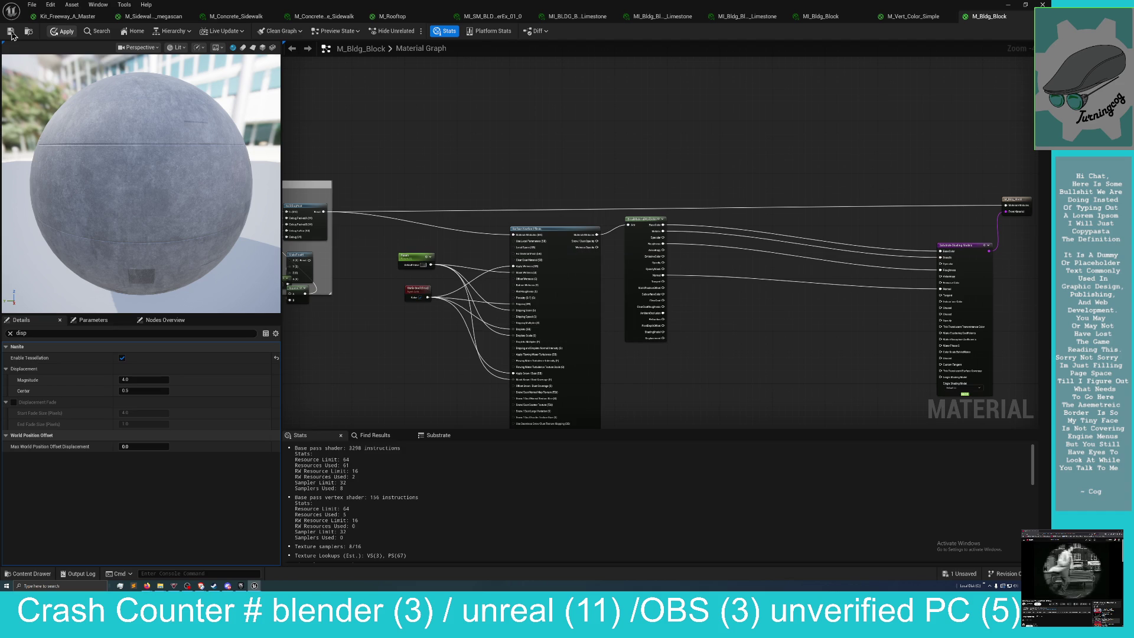
pyautogui.click(11, 32)
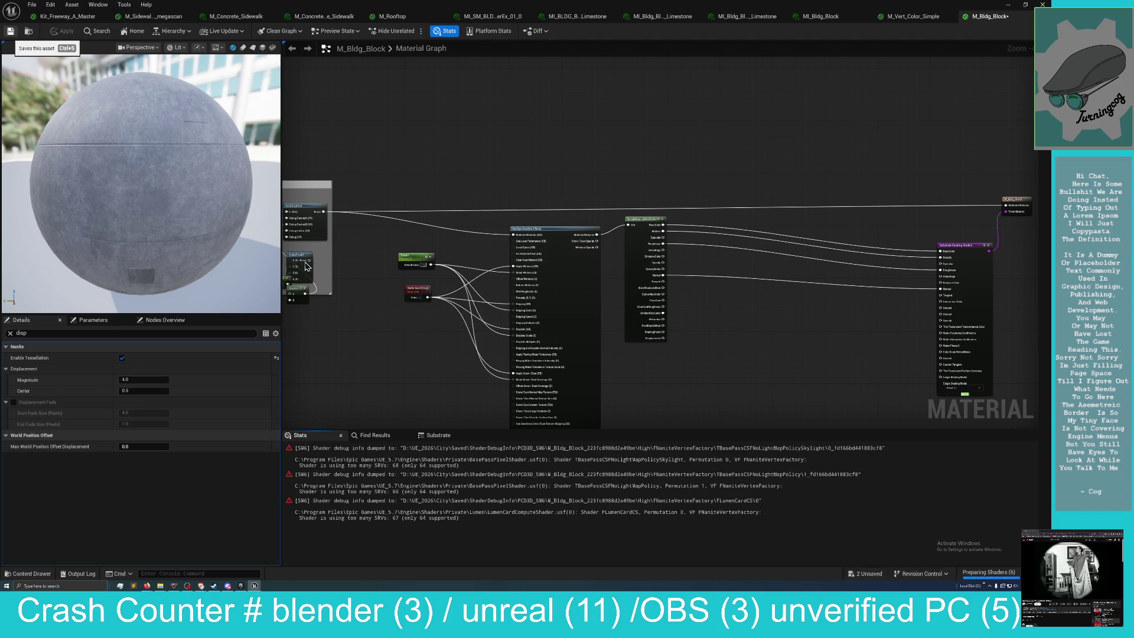
pyautogui.moveTo(395, 402)
pyautogui.mouseDown()
pyautogui.moveTo(417, 324)
pyautogui.moveTo(439, 307)
pyautogui.mouseUp()
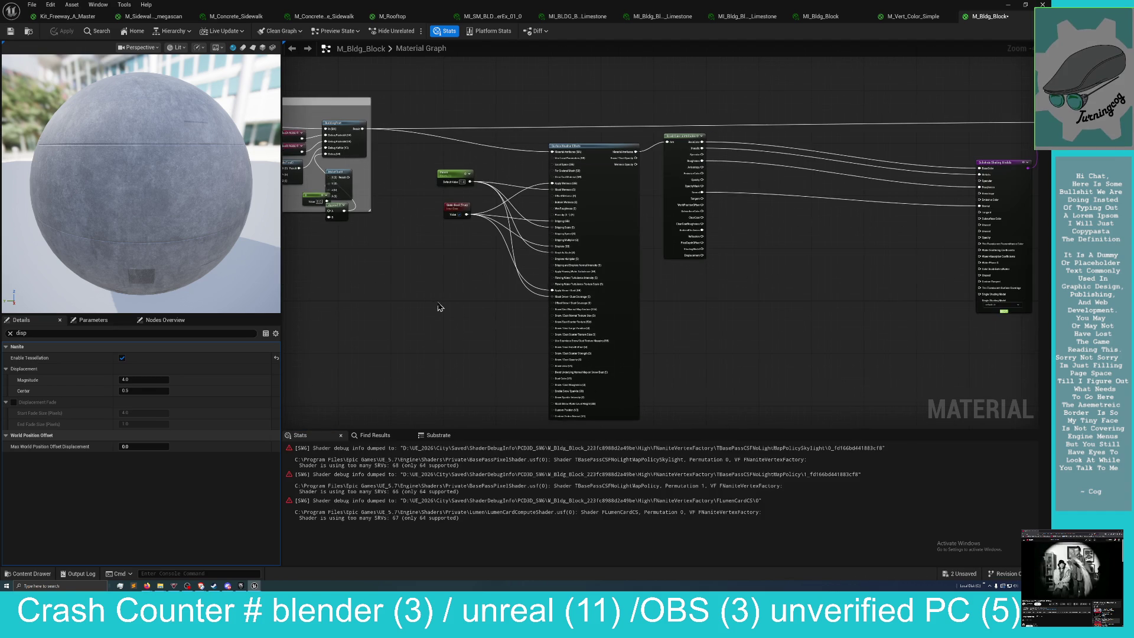
pyautogui.click(336, 450)
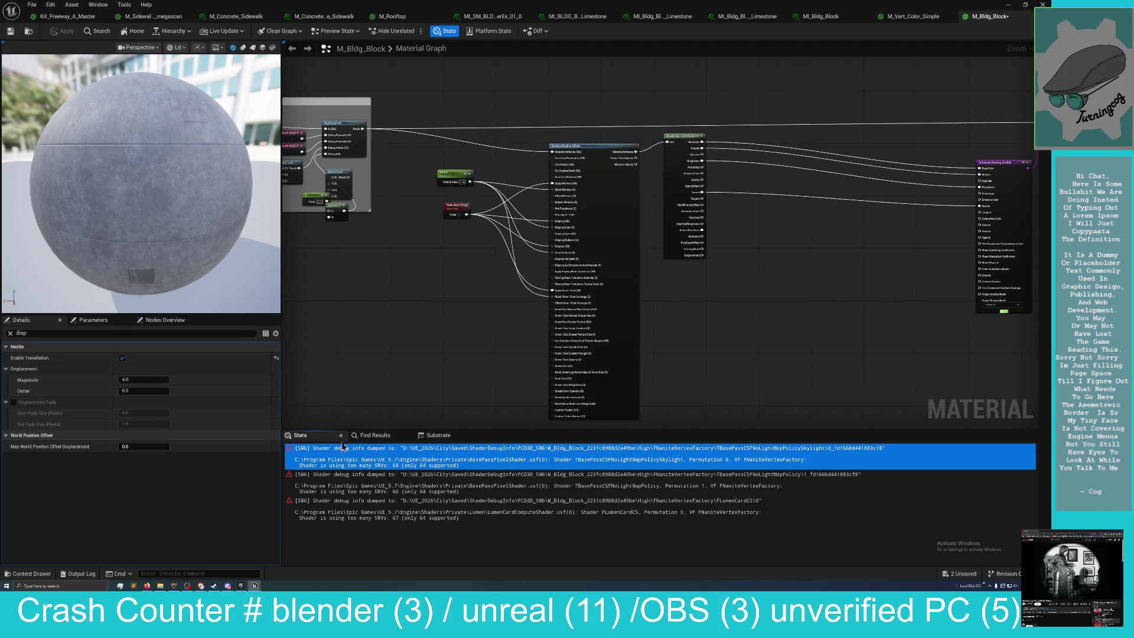
pyautogui.click(451, 439)
pyautogui.click(304, 435)
pyautogui.moveTo(378, 355)
pyautogui.mouseDown()
pyautogui.moveTo(353, 338)
pyautogui.moveTo(313, 344)
pyautogui.moveTo(609, 294)
pyautogui.mouseUp()
pyautogui.scroll(-2, 333, 345)
pyautogui.click(532, 455)
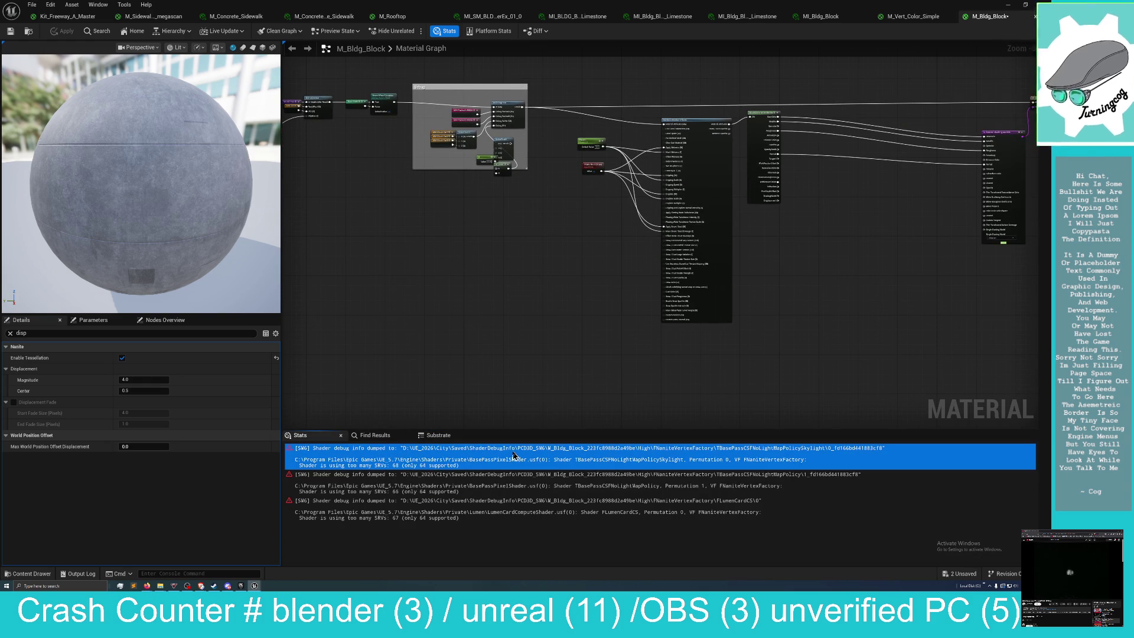
pyautogui.scroll(-5, 608, 369)
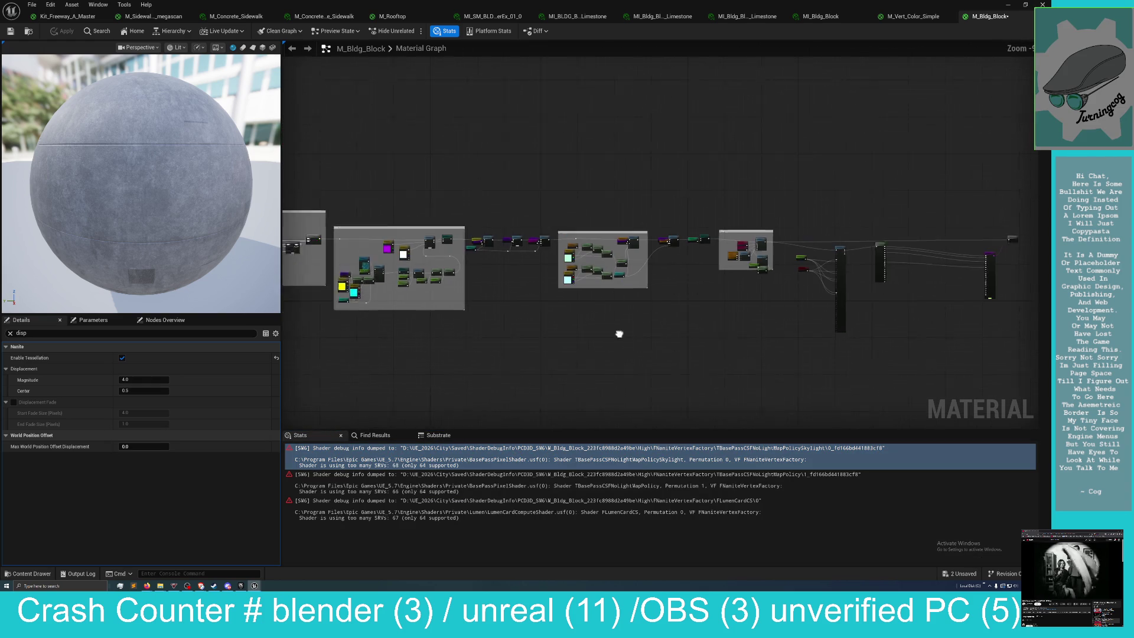
pyautogui.moveTo(734, 350)
pyautogui.mouseDown()
pyautogui.moveTo(904, 349)
pyautogui.moveTo(916, 366)
pyautogui.mouseUp()
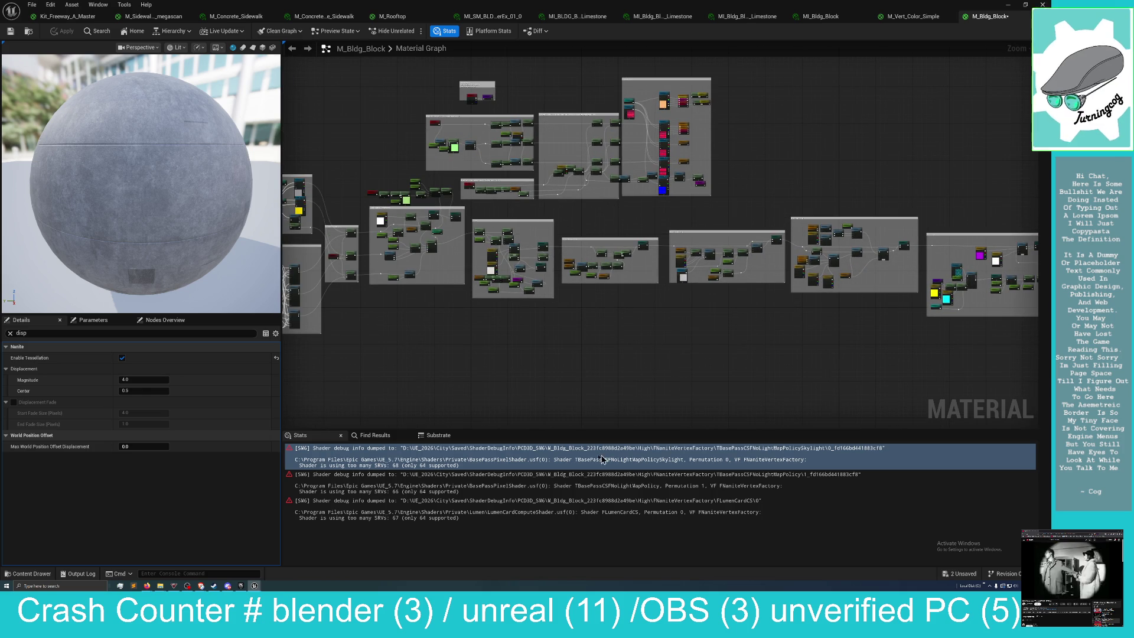
pyautogui.click(452, 482)
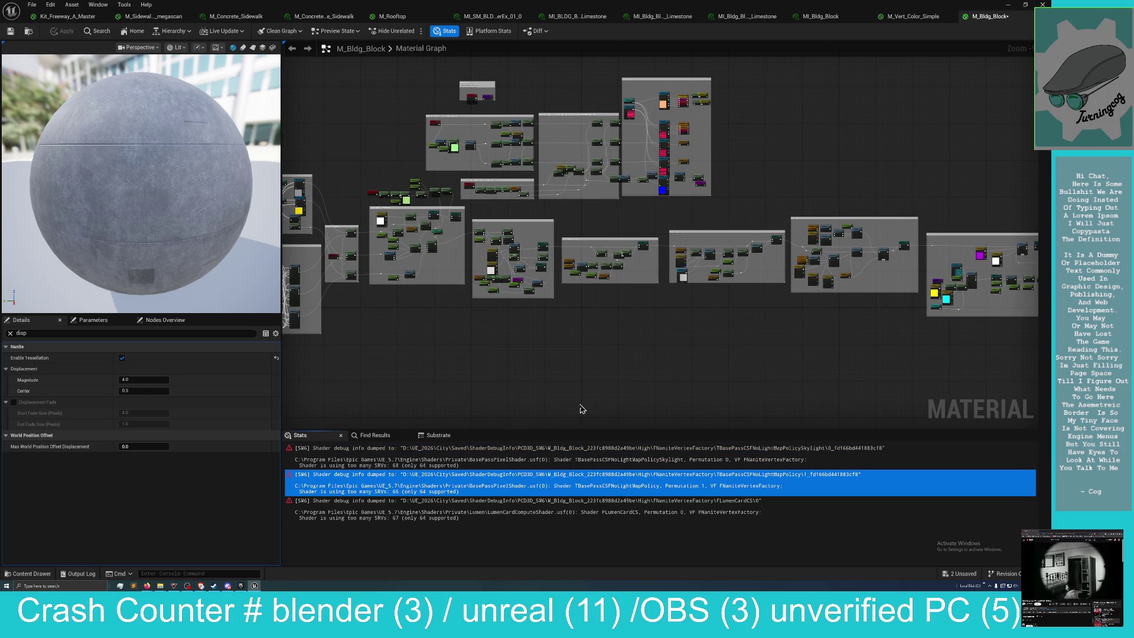
# Save M_Bldg_Block and the sky asset, and turn off Enable Tessellation.
pyautogui.click(957, 573)
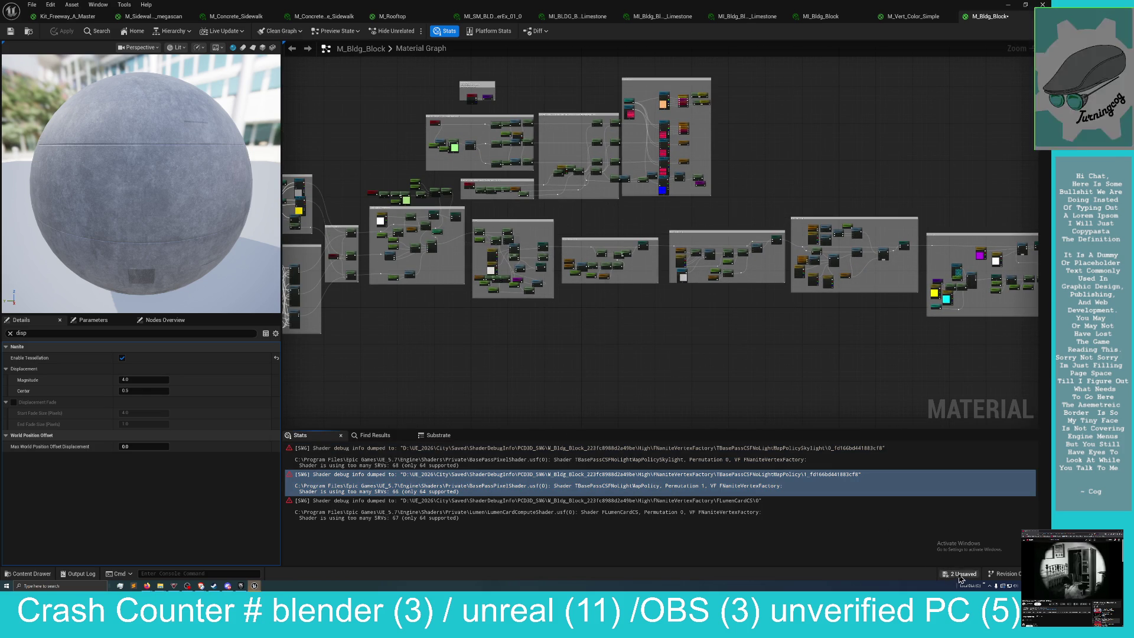
pyautogui.click(561, 354)
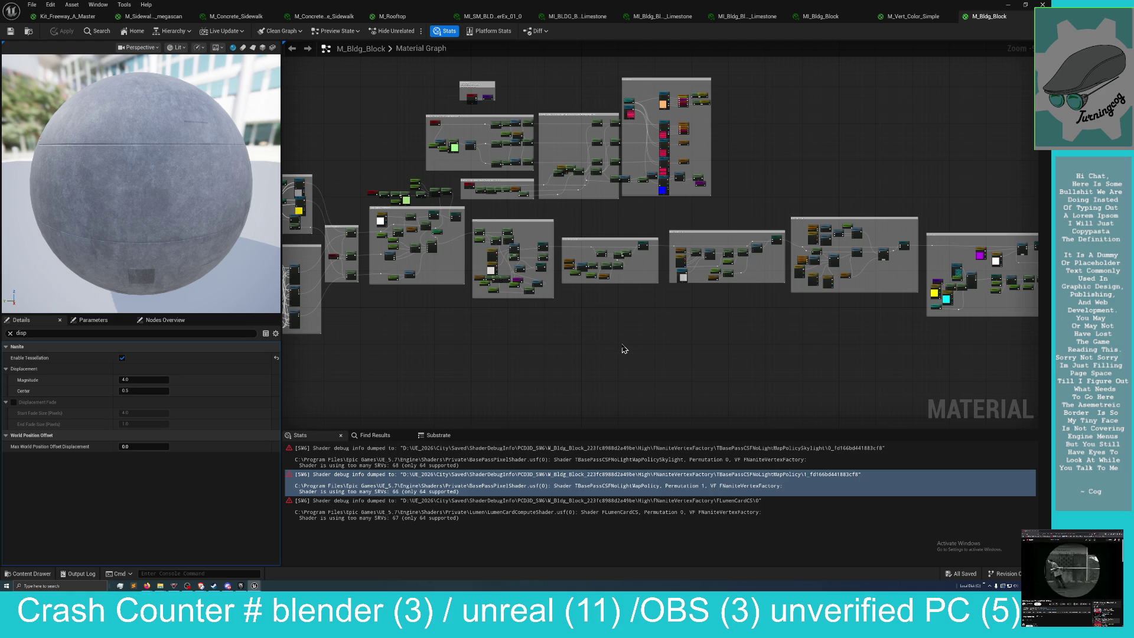
pyautogui.moveTo(678, 342)
pyautogui.mouseDown()
pyautogui.moveTo(567, 334)
pyautogui.moveTo(503, 348)
pyautogui.mouseUp()
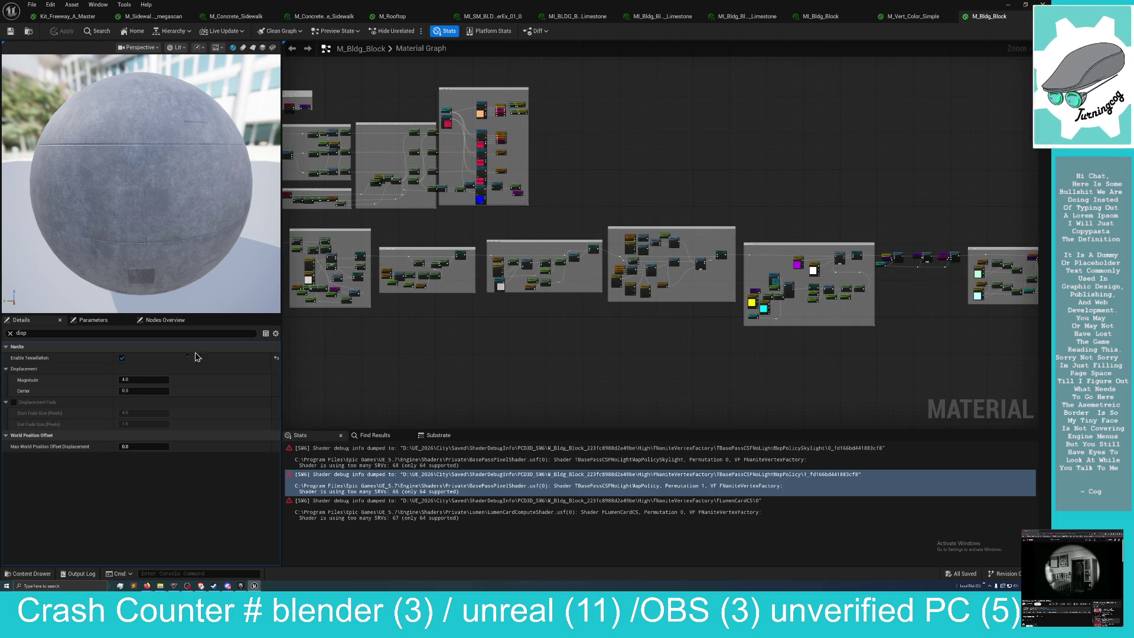
pyautogui.click(127, 358)
pyautogui.moveTo(572, 365)
pyautogui.mouseDown()
pyautogui.moveTo(458, 364)
pyautogui.moveTo(526, 377)
pyautogui.moveTo(473, 362)
pyautogui.moveTo(420, 370)
pyautogui.moveTo(592, 359)
pyautogui.mouseUp()
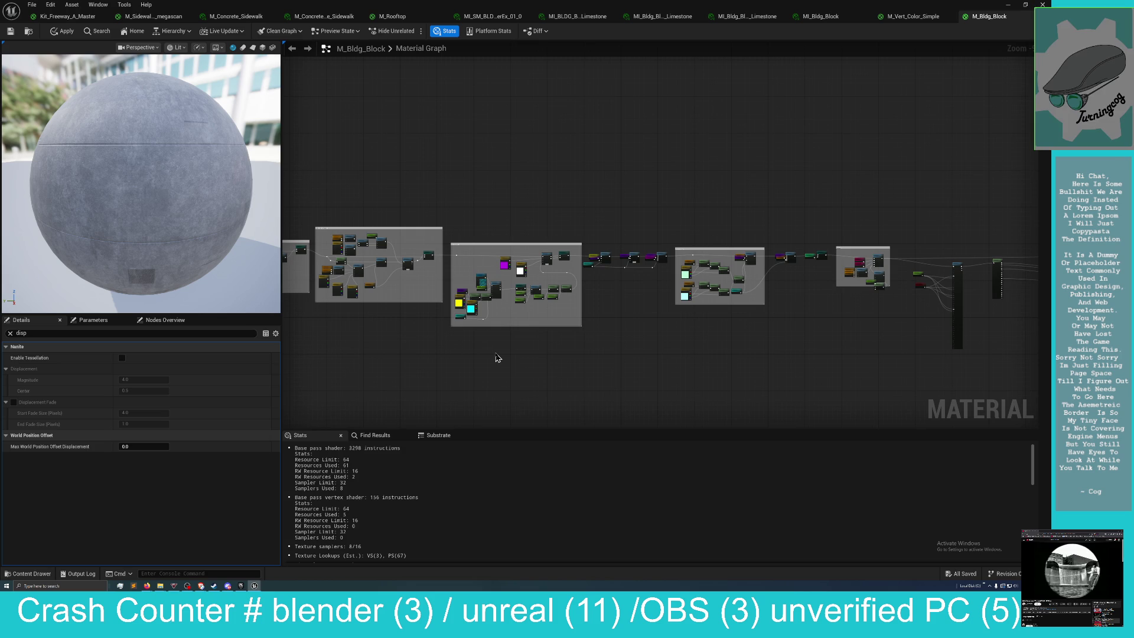
# Show the Substrate report and scroll through Material Budget and Advanced Details, confirming a single slab.
pyautogui.click(439, 435)
pyautogui.moveTo(460, 397)
pyautogui.mouseDown()
pyautogui.moveTo(531, 430)
pyautogui.moveTo(407, 459)
pyautogui.mouseUp()
pyautogui.scroll(-1, 378, 474)
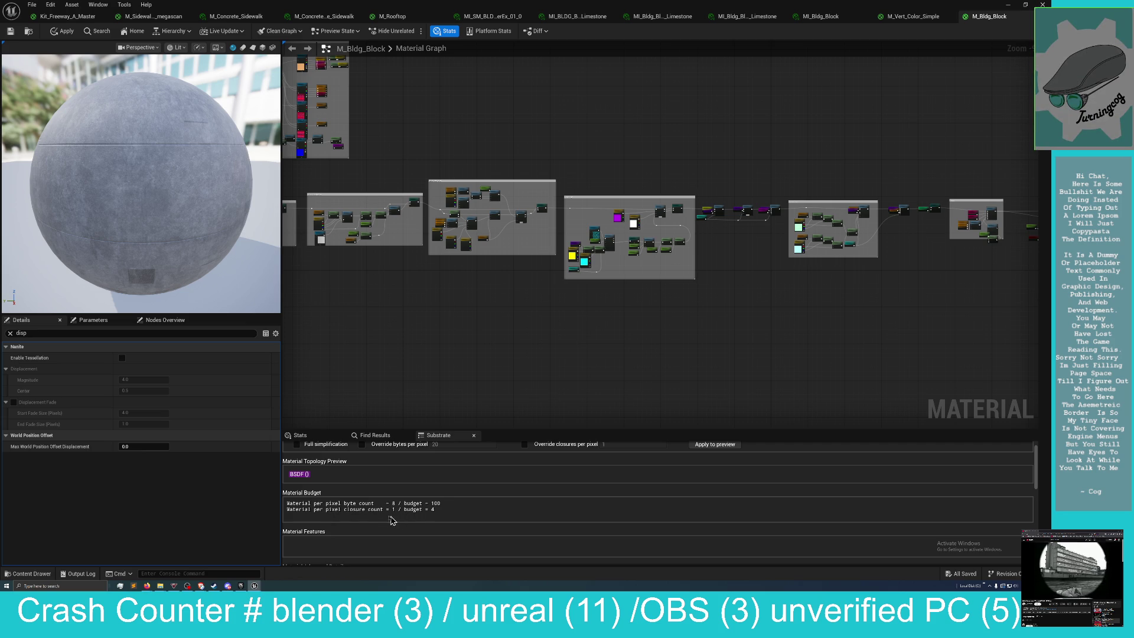
pyautogui.moveTo(380, 397); pyautogui.dragTo(452, 276)
pyautogui.scroll(-3, 415, 496)
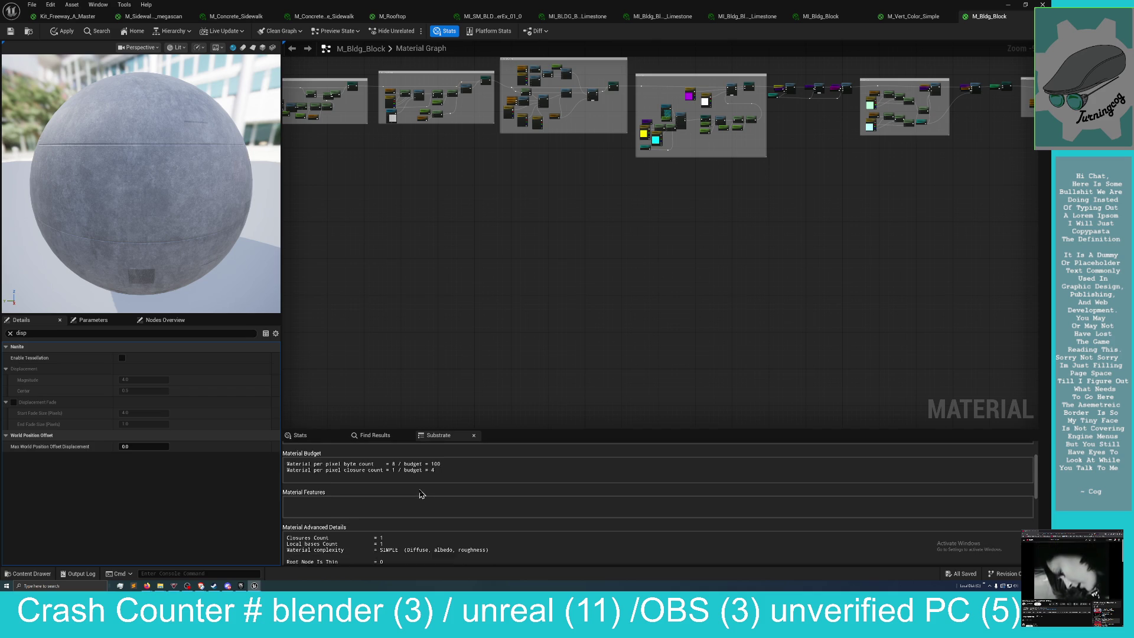
pyautogui.scroll(-2, 415, 496)
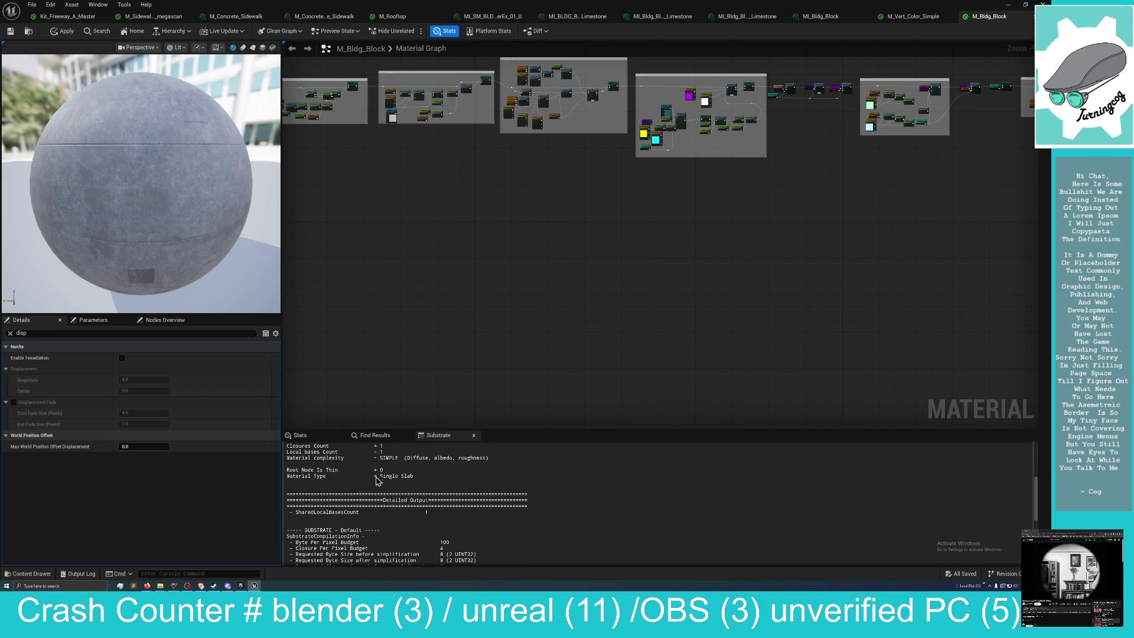
pyautogui.scroll(-2, 517, 381)
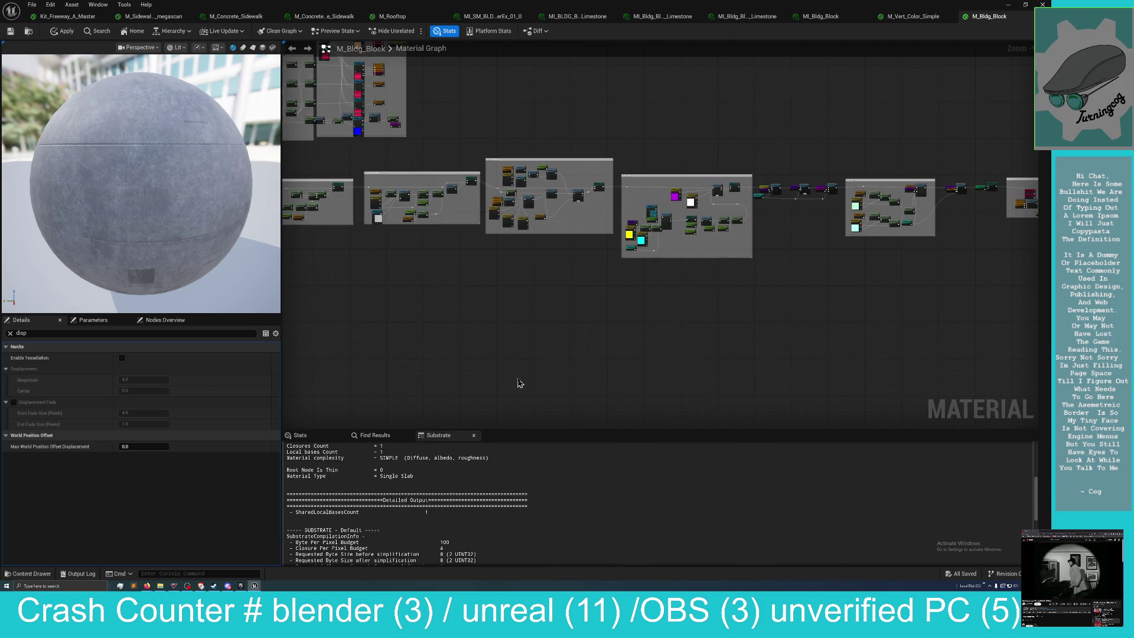
pyautogui.moveTo(500, 358)
pyautogui.mouseDown()
pyautogui.moveTo(554, 374)
pyautogui.moveTo(516, 386)
pyautogui.mouseUp()
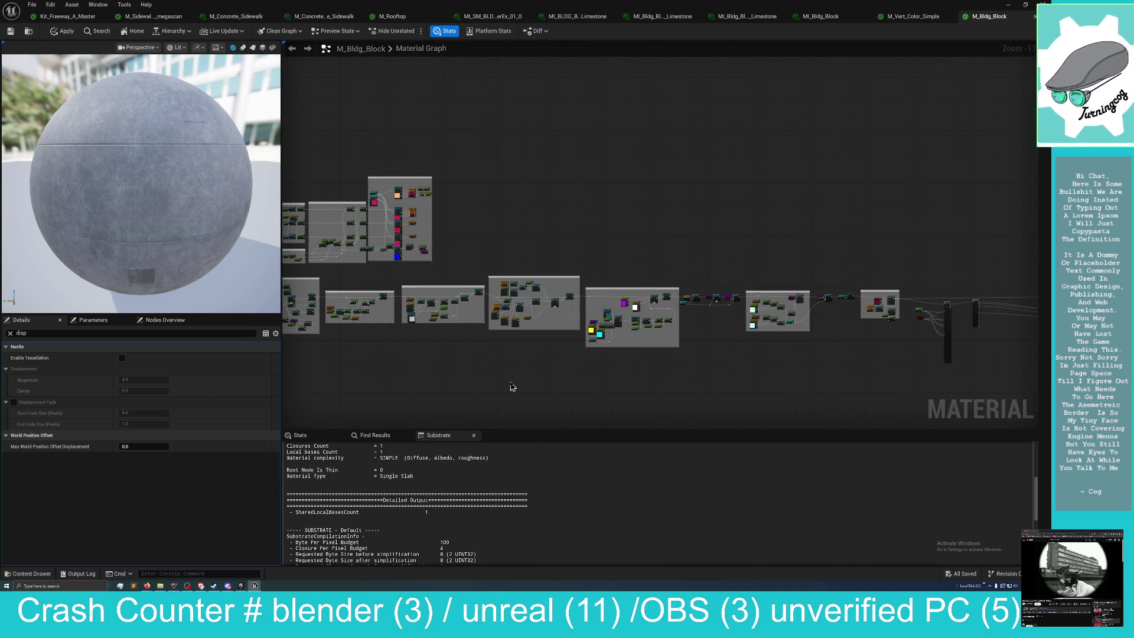
pyautogui.moveTo(511, 385)
pyautogui.mouseDown()
pyautogui.moveTo(481, 380)
pyautogui.moveTo(556, 382)
pyautogui.mouseUp()
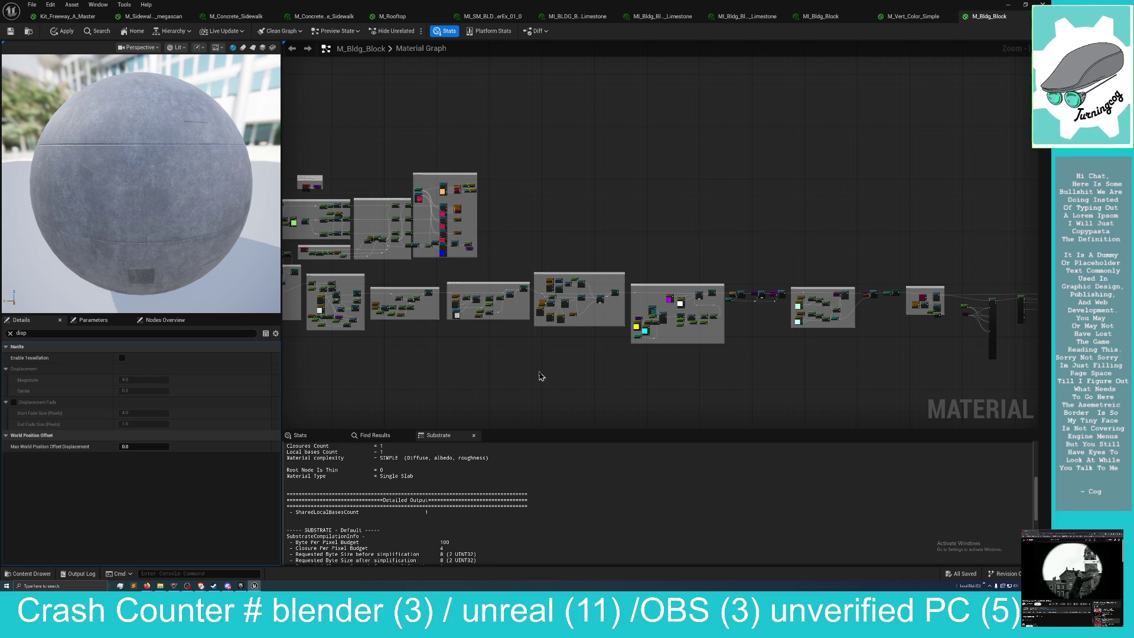
pyautogui.scroll(-1, 674, 352)
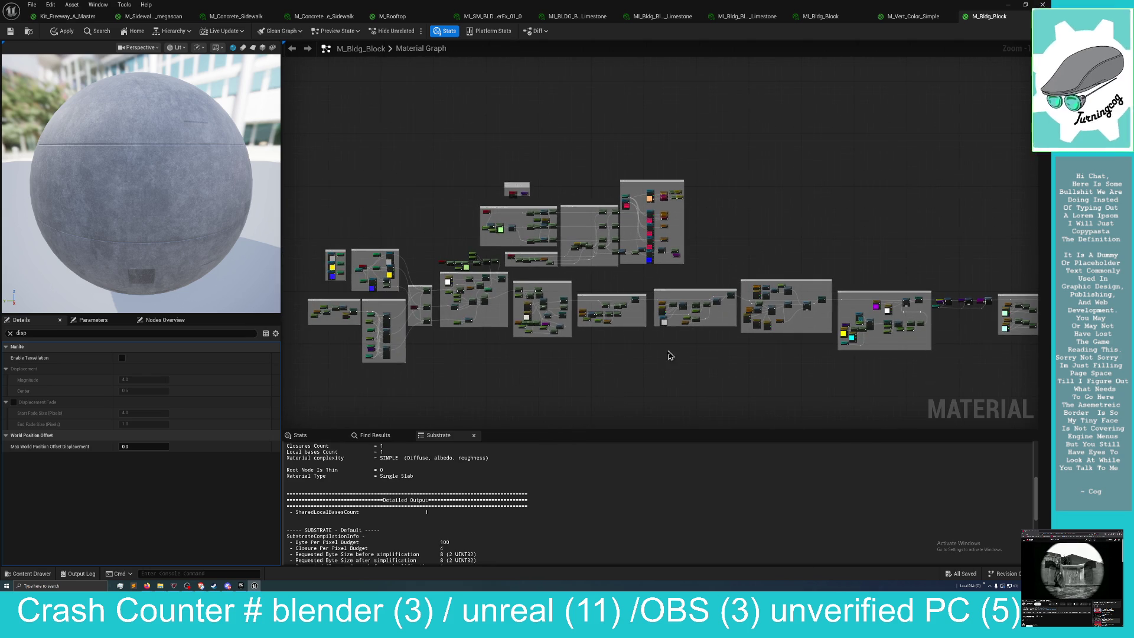
# Pan and zoom across the M_Bldg_Block graph to review its node groups.
pyautogui.scroll(1, 479, 237)
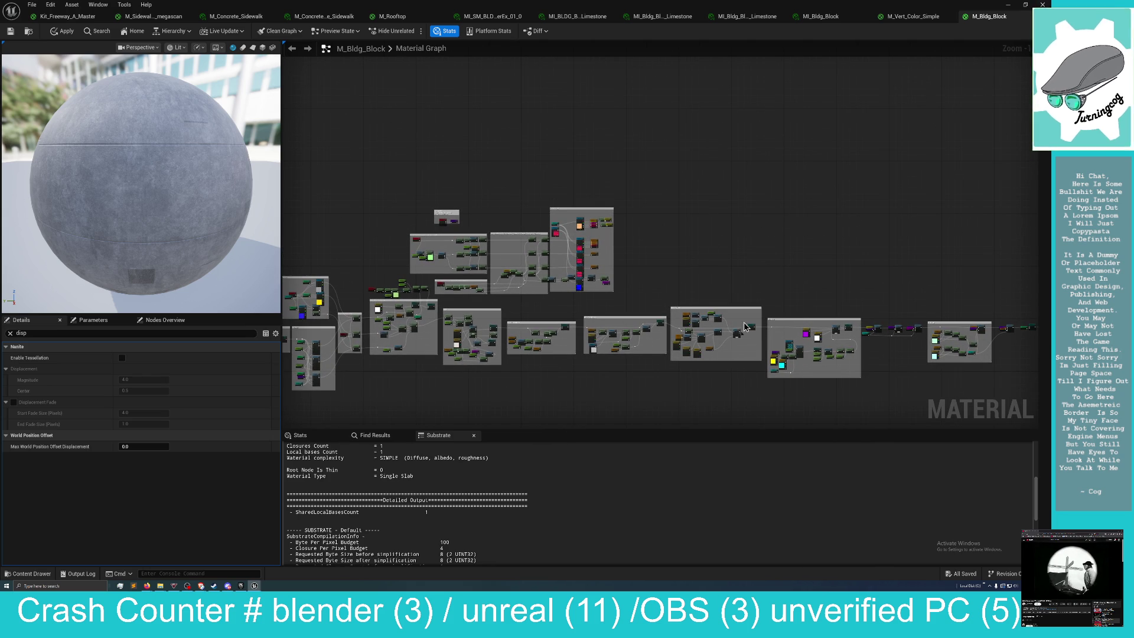
pyautogui.moveTo(604, 401)
pyautogui.mouseDown()
pyautogui.moveTo(654, 306)
pyautogui.moveTo(633, 322)
pyautogui.mouseUp()
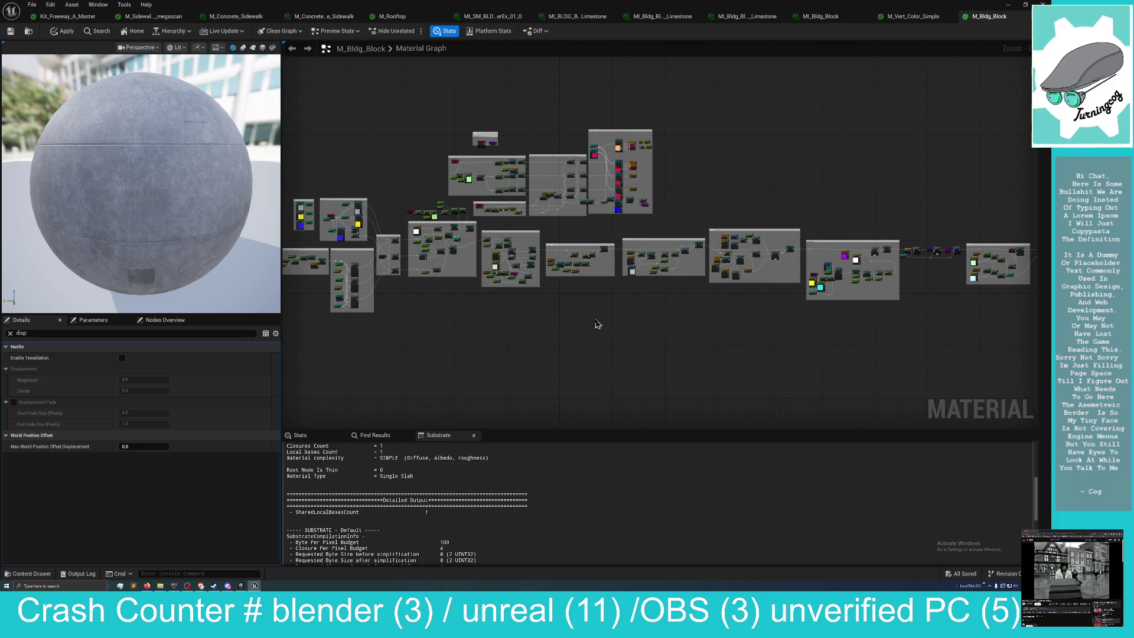
pyautogui.moveTo(597, 324); pyautogui.dragTo(588, 333)
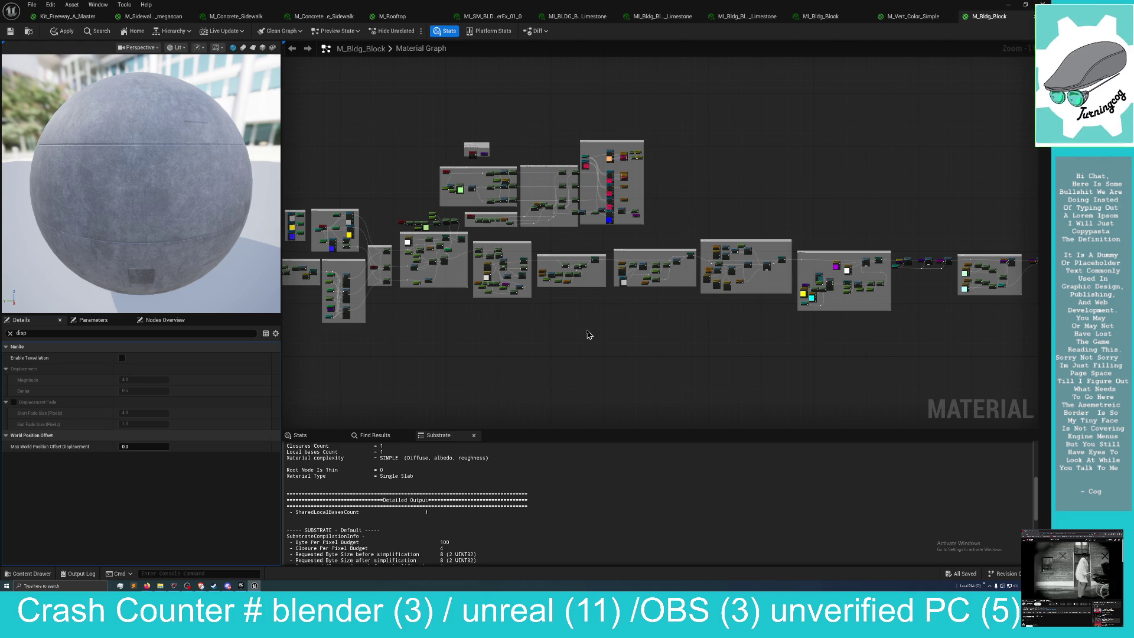
pyautogui.moveTo(453, 342); pyautogui.dragTo(467, 330)
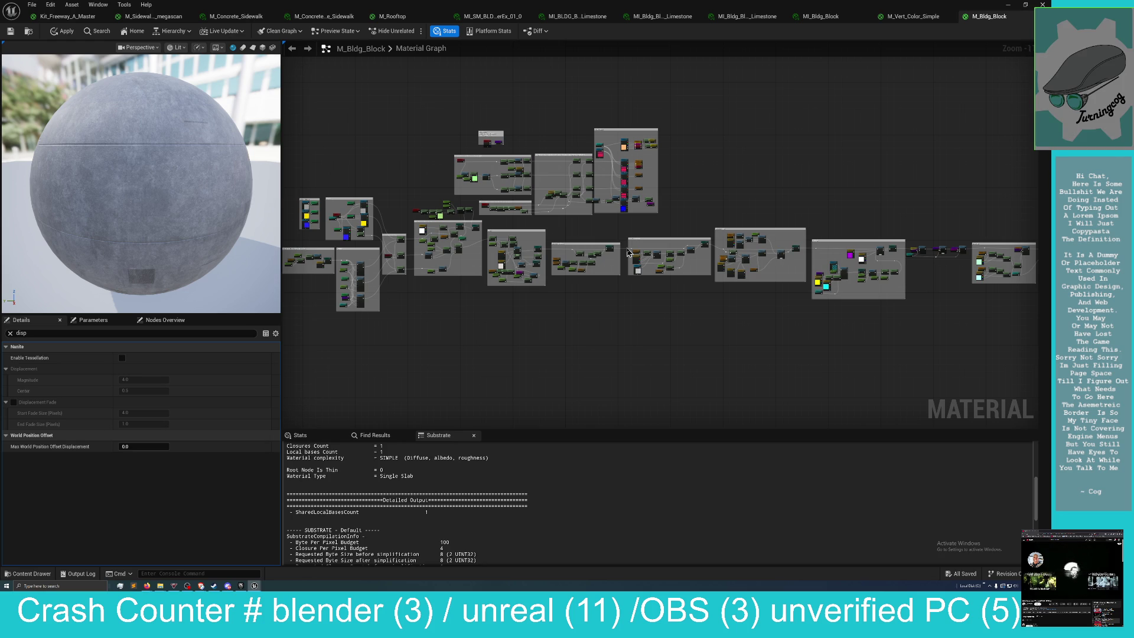
pyautogui.scroll(-1, 628, 267)
pyautogui.moveTo(557, 312)
pyautogui.mouseDown()
pyautogui.moveTo(527, 306)
pyautogui.moveTo(488, 339)
pyautogui.mouseUp()
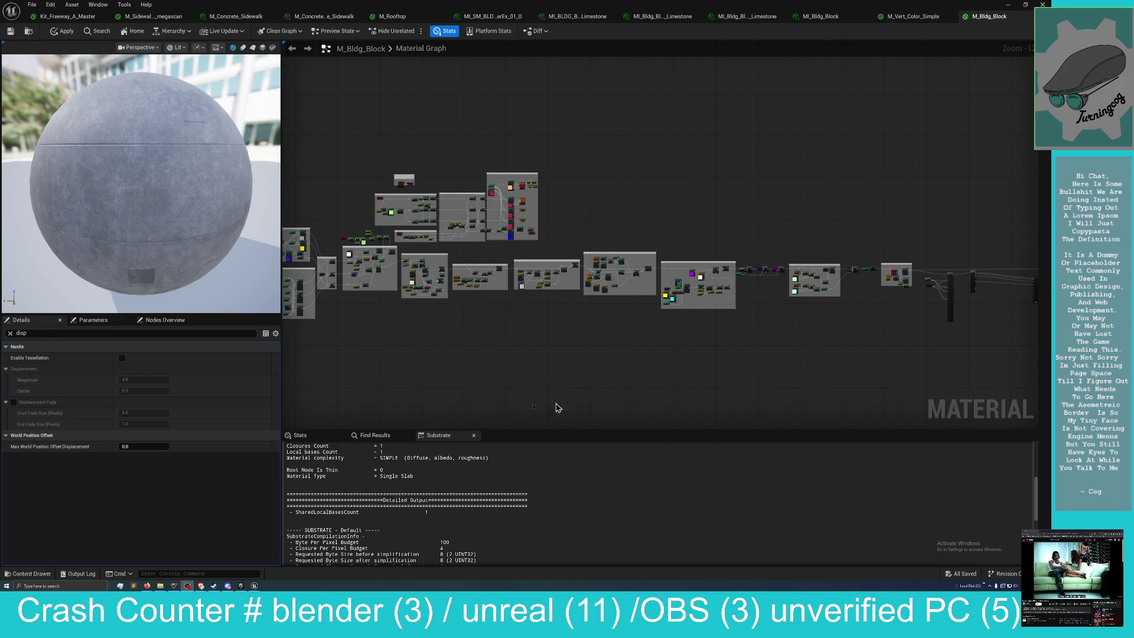
# Bring the output end of the material graph into view and review the outputs.
pyautogui.moveTo(430, 375); pyautogui.dragTo(410, 365)
pyautogui.moveTo(492, 365); pyautogui.dragTo(530, 364)
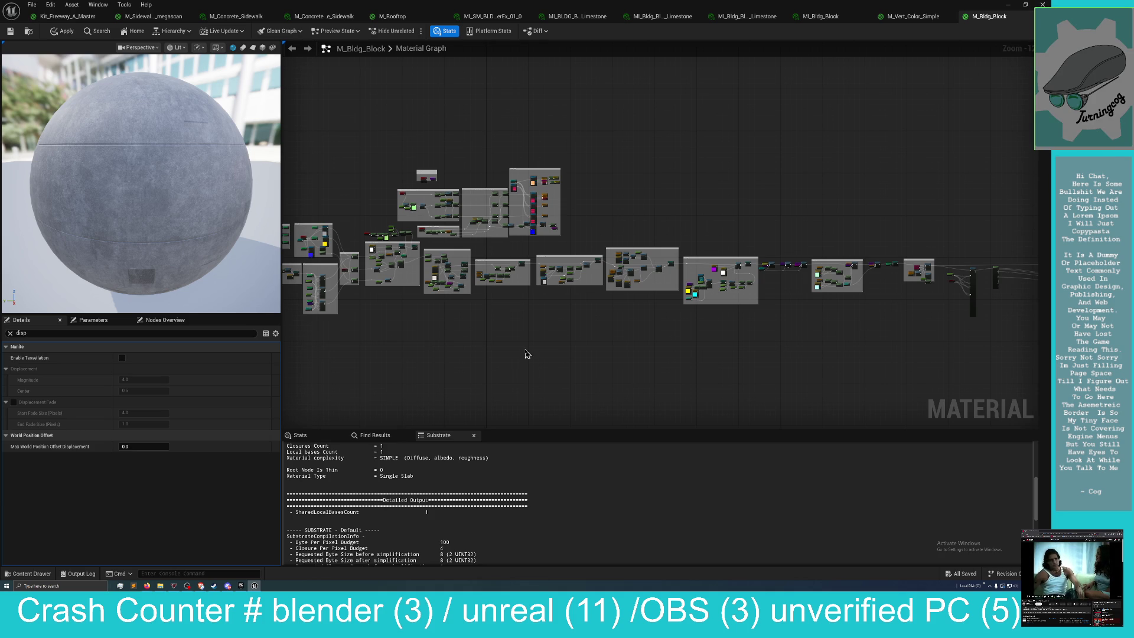
pyautogui.scroll(4, 527, 354)
pyautogui.scroll(4, 663, 402)
pyautogui.moveTo(647, 381)
pyautogui.mouseDown()
pyautogui.moveTo(658, 391)
pyautogui.moveTo(288, 398)
pyautogui.mouseUp()
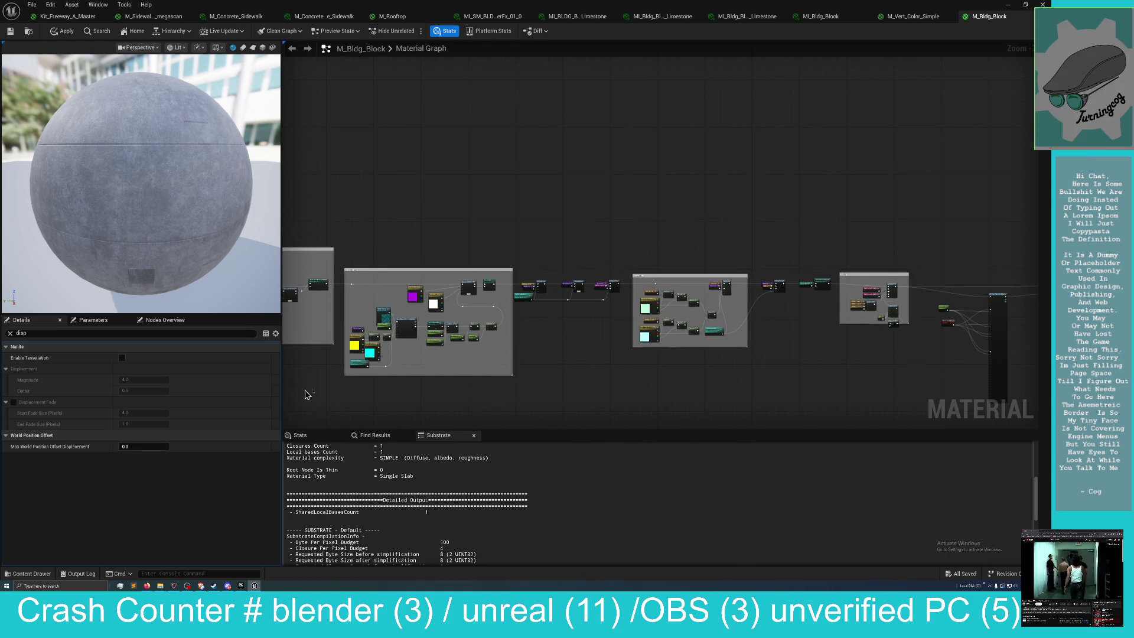
pyautogui.scroll(-3, 490, 395)
pyautogui.moveTo(447, 362)
pyautogui.mouseDown()
pyautogui.moveTo(430, 372)
pyautogui.moveTo(312, 370)
pyautogui.moveTo(400, 357)
pyautogui.mouseUp()
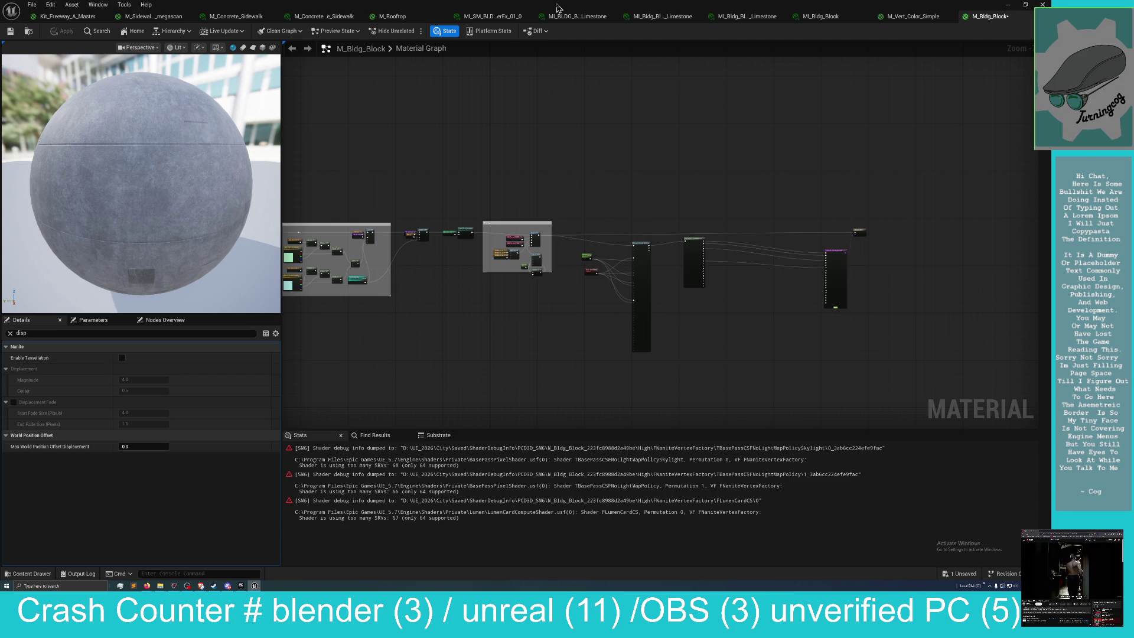
# Switch from the Substrate report to the compile log listing the SRV errors.
pyautogui.moveTo(485, 349); pyautogui.dragTo(562, 313)
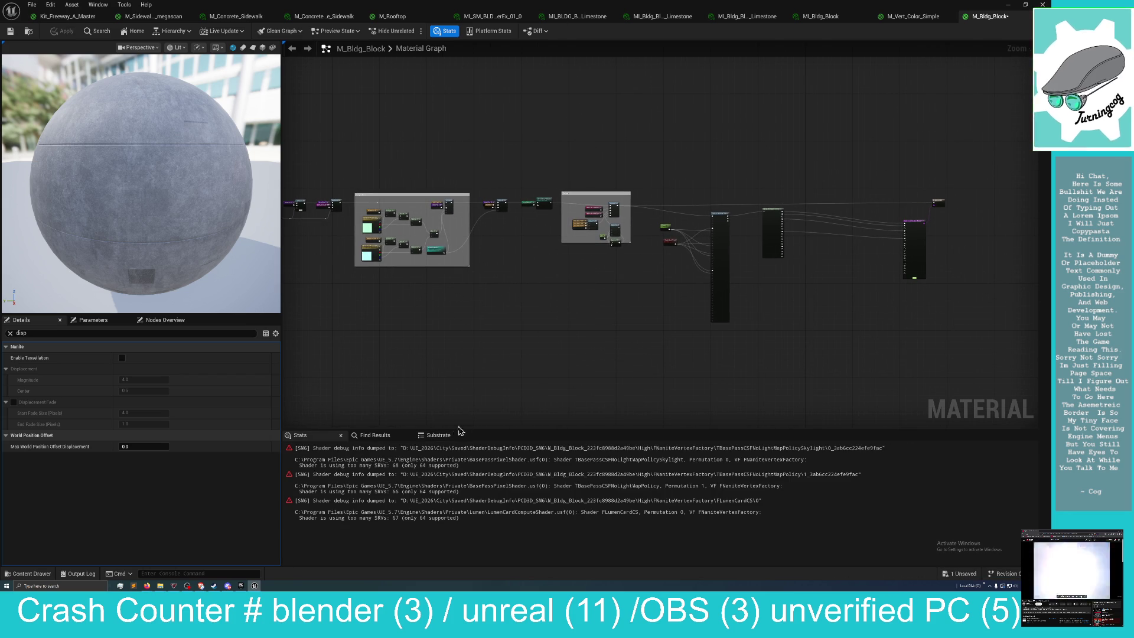
pyautogui.click(439, 435)
pyautogui.click(300, 435)
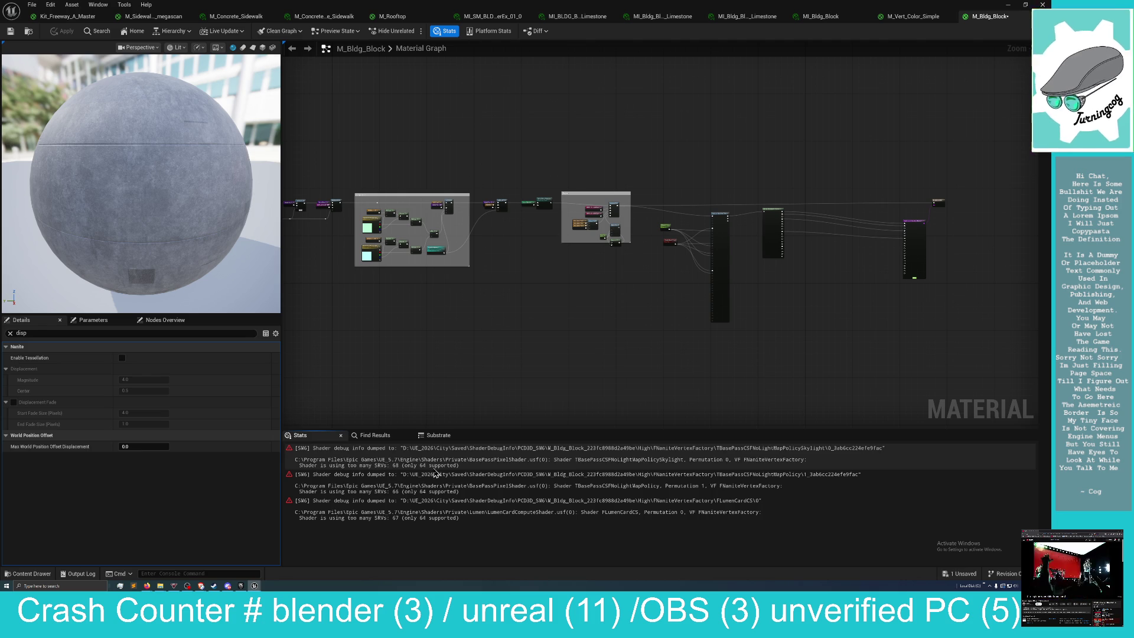
# Zoom into the graph and pan across the Debug and Grime Drip node groups.
pyautogui.moveTo(430, 343)
pyautogui.mouseDown()
pyautogui.moveTo(485, 365)
pyautogui.moveTo(433, 369)
pyautogui.moveTo(522, 375)
pyautogui.moveTo(516, 394)
pyautogui.mouseUp()
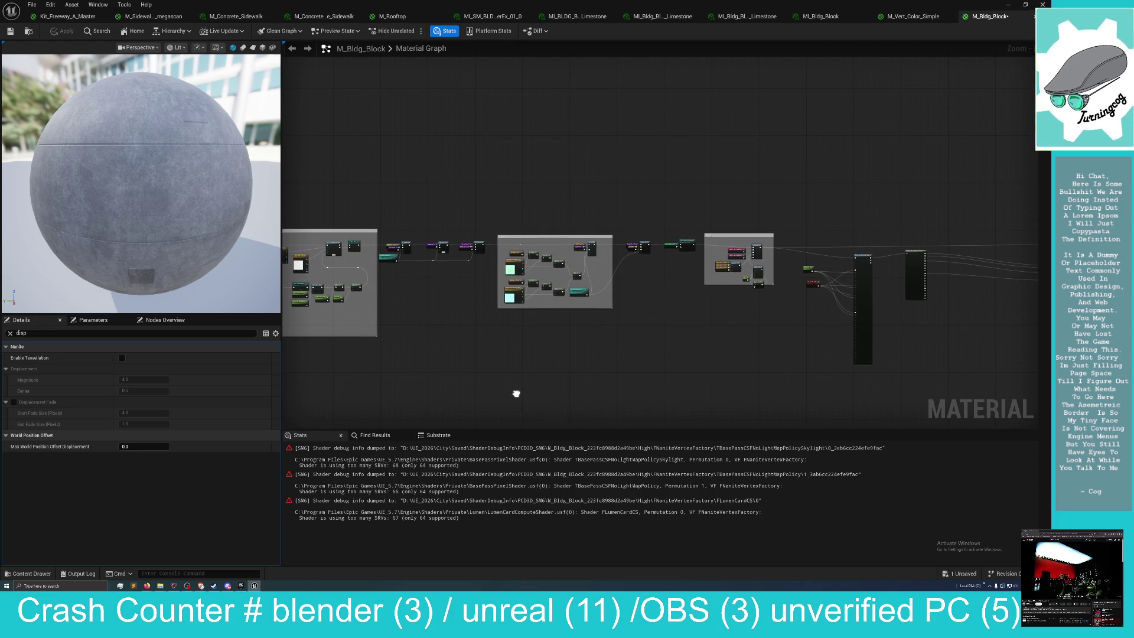
pyautogui.scroll(3, 561, 384)
pyautogui.moveTo(549, 314)
pyautogui.mouseDown()
pyautogui.moveTo(556, 428)
pyautogui.moveTo(405, 425)
pyautogui.moveTo(414, 413)
pyautogui.moveTo(402, 406)
pyautogui.mouseUp()
pyautogui.moveTo(515, 392)
pyautogui.mouseDown()
pyautogui.moveTo(539, 372)
pyautogui.moveTo(595, 380)
pyautogui.moveTo(600, 369)
pyautogui.mouseUp()
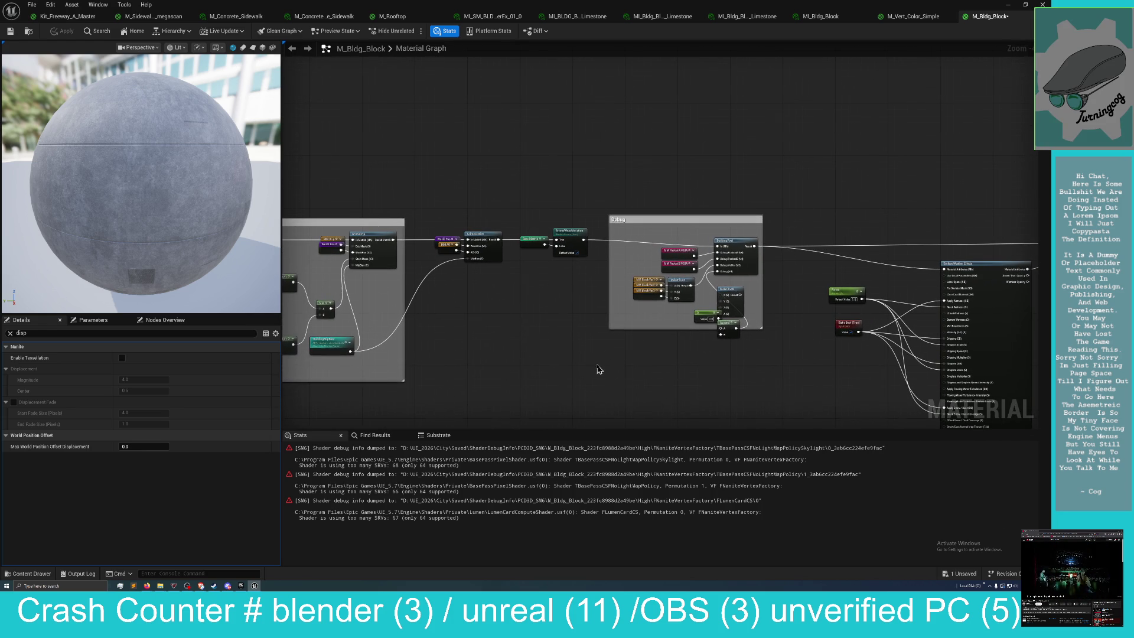
pyautogui.moveTo(520, 376)
pyautogui.mouseDown()
pyautogui.moveTo(767, 372)
pyautogui.moveTo(666, 395)
pyautogui.moveTo(814, 387)
pyautogui.mouseUp()
pyautogui.moveTo(502, 388)
pyautogui.mouseDown()
pyautogui.moveTo(591, 378)
pyautogui.moveTo(537, 377)
pyautogui.moveTo(807, 382)
pyautogui.mouseUp()
# Center the Block HSV and Block Grad Remap groups, then bring back the Substrate report.
pyautogui.moveTo(476, 379); pyautogui.dragTo(798, 303)
pyautogui.moveTo(502, 362)
pyautogui.mouseDown()
pyautogui.moveTo(593, 431)
pyautogui.moveTo(740, 370)
pyautogui.moveTo(747, 412)
pyautogui.mouseUp()
pyautogui.moveTo(600, 399); pyautogui.dragTo(823, 410)
pyautogui.moveTo(677, 392)
pyautogui.mouseDown()
pyautogui.moveTo(704, 384)
pyautogui.moveTo(656, 397)
pyautogui.moveTo(560, 391)
pyautogui.mouseUp()
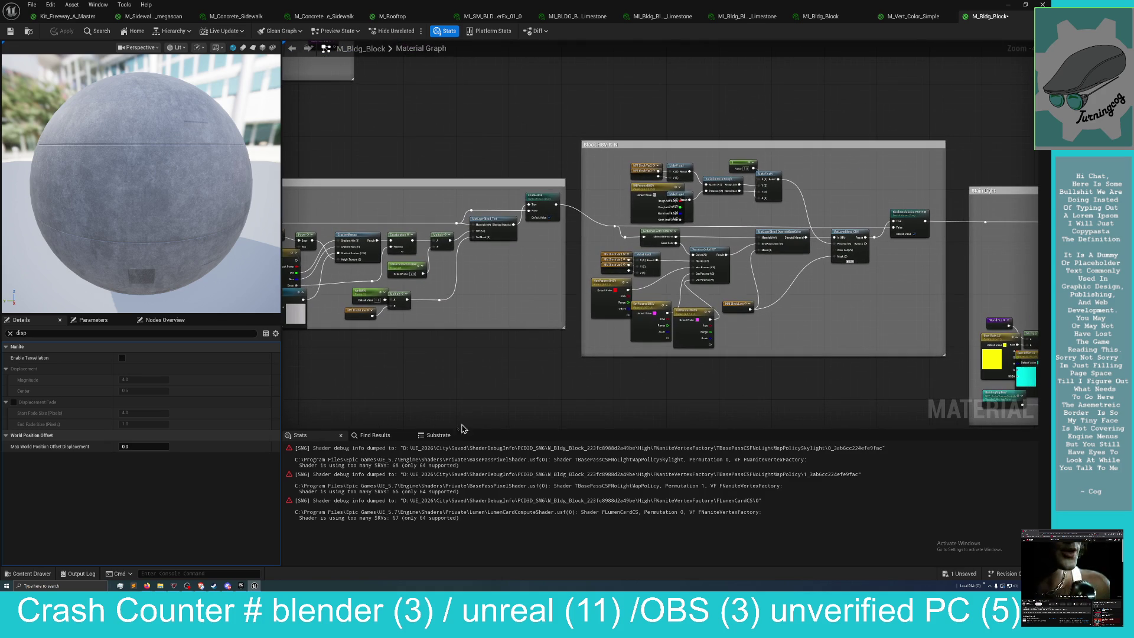
pyautogui.click(438, 435)
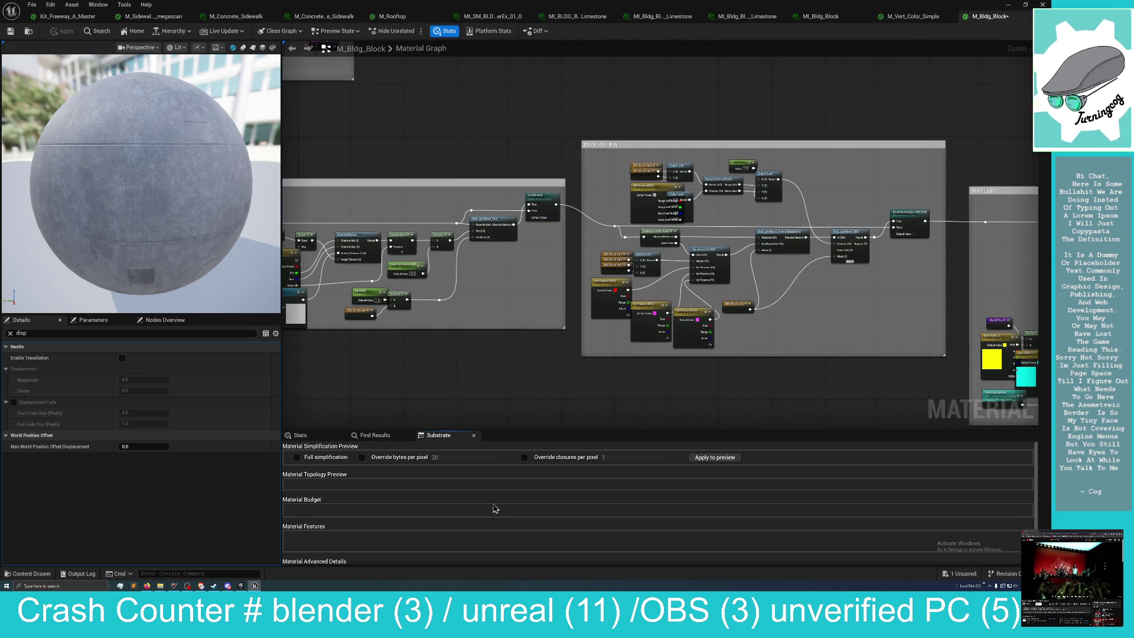
# Restore the material editor to a smaller window at the lower right, revealing the city level.
pyautogui.moveTo(593, 9)
pyautogui.mouseDown()
pyautogui.moveTo(663, 111)
pyautogui.moveTo(804, 243)
pyautogui.mouseUp()
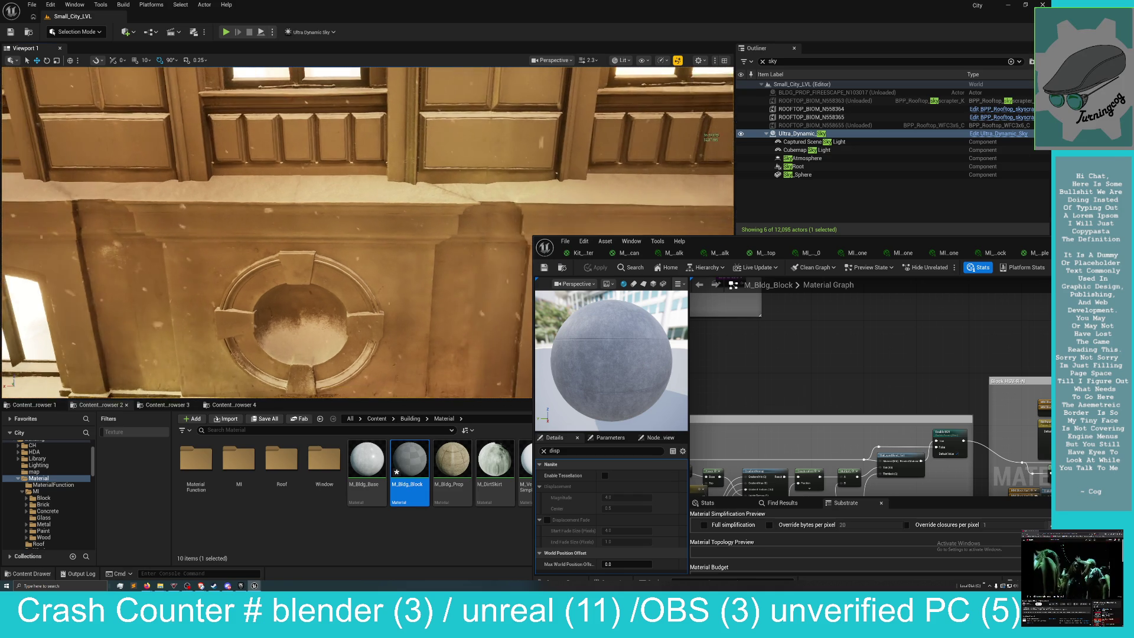
# Move the material editor aside, fly along the snowy street, and save M_Bldg_Block.
pyautogui.moveTo(815, 248)
pyautogui.mouseDown()
pyautogui.moveTo(992, 212)
pyautogui.moveTo(1034, 7)
pyautogui.moveTo(1050, 18)
pyautogui.mouseUp()
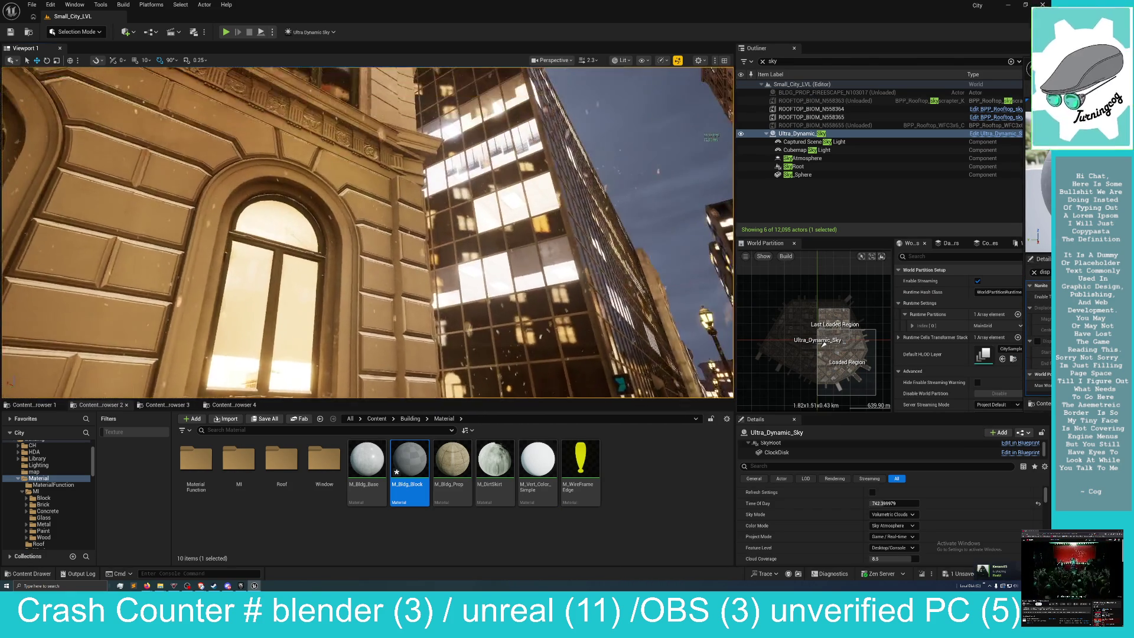
pyautogui.moveTo(310, 292); pyautogui.dragTo(310, 291)
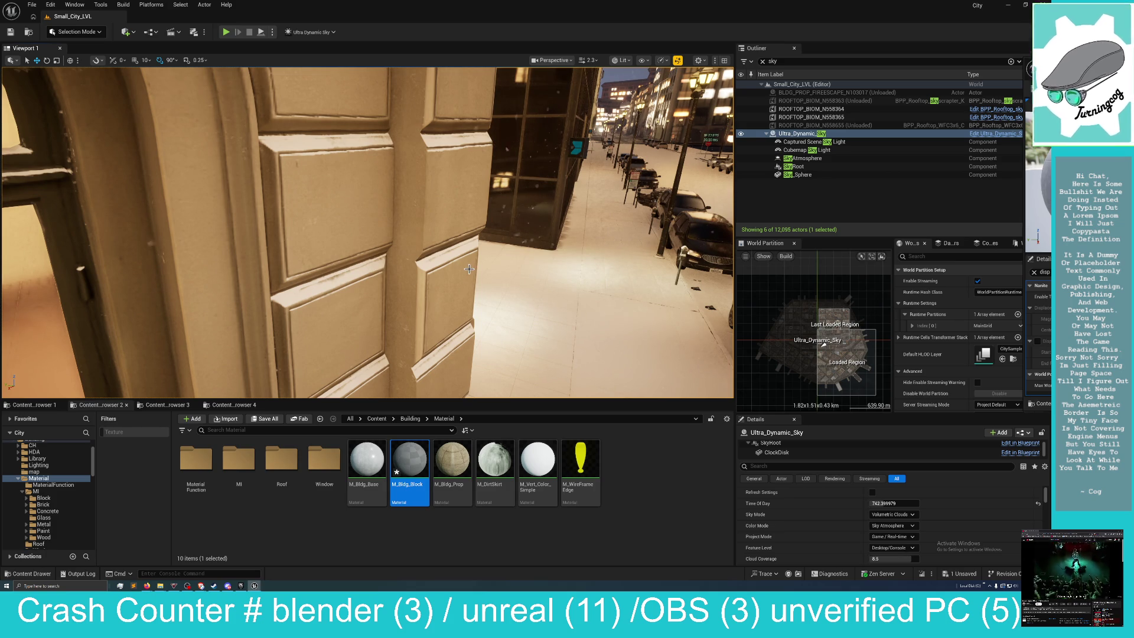
pyautogui.moveTo(440, 298); pyautogui.dragTo(436, 301)
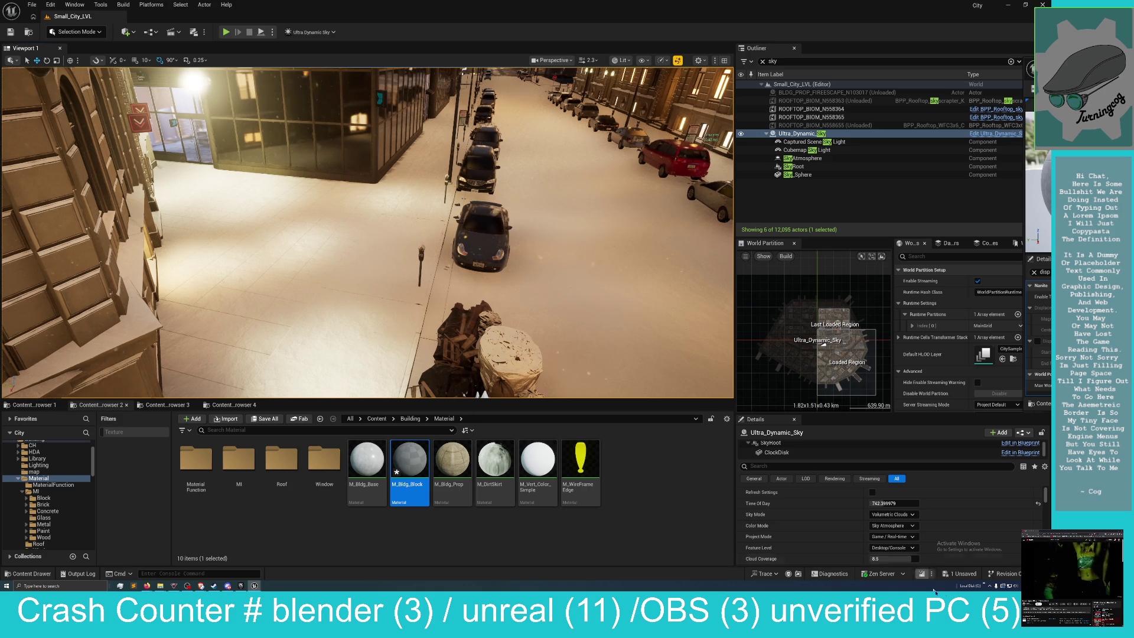
pyautogui.click(939, 572)
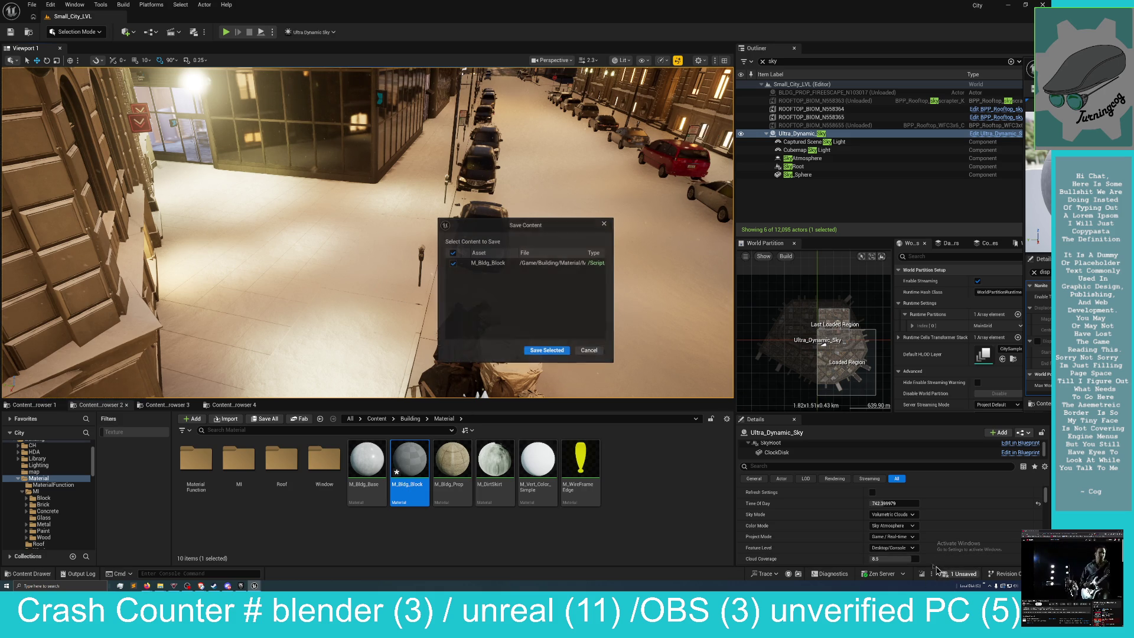
pyautogui.click(545, 350)
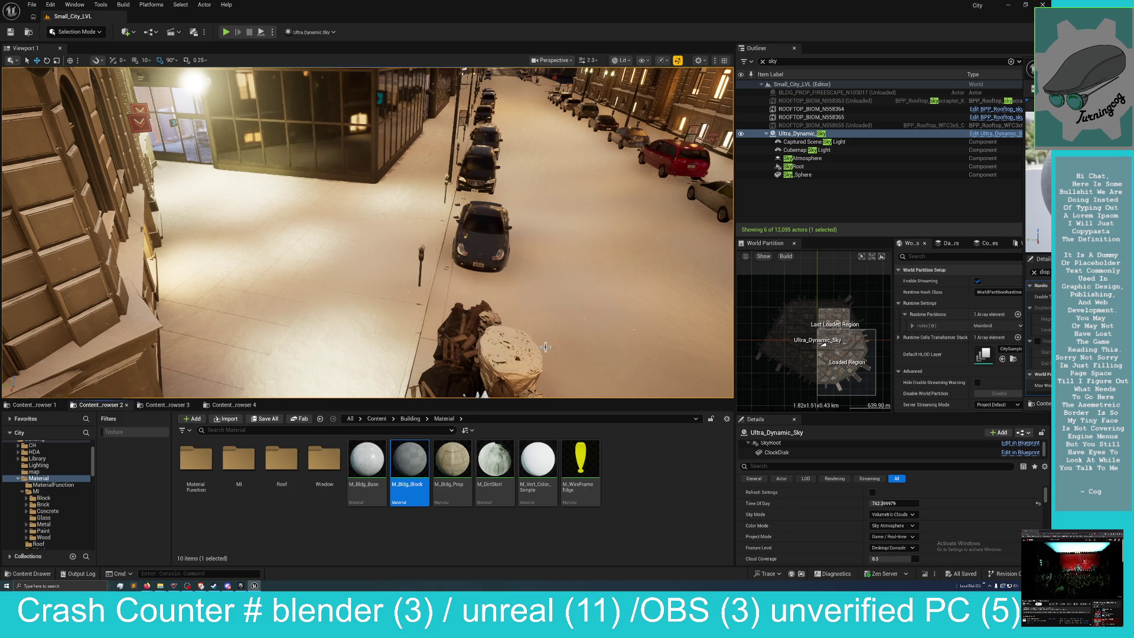
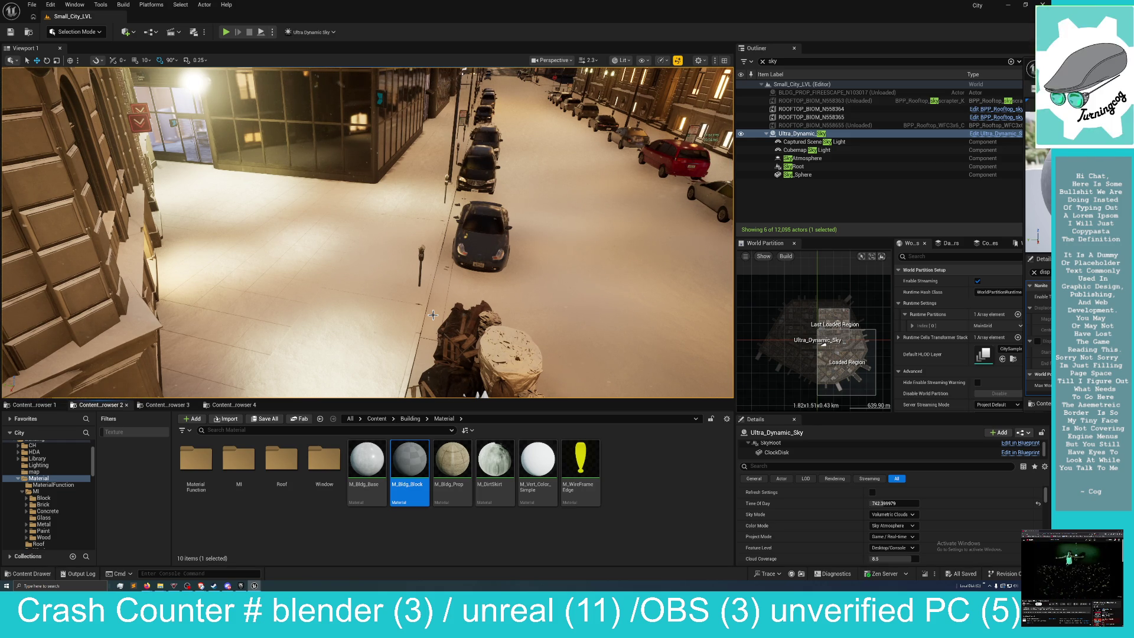
# Fly to the stone building's corner and tilt the view up its upper facade.
pyautogui.moveTo(425, 308); pyautogui.dragTo(342, 308)
pyautogui.moveTo(342, 266); pyautogui.dragTo(332, 266)
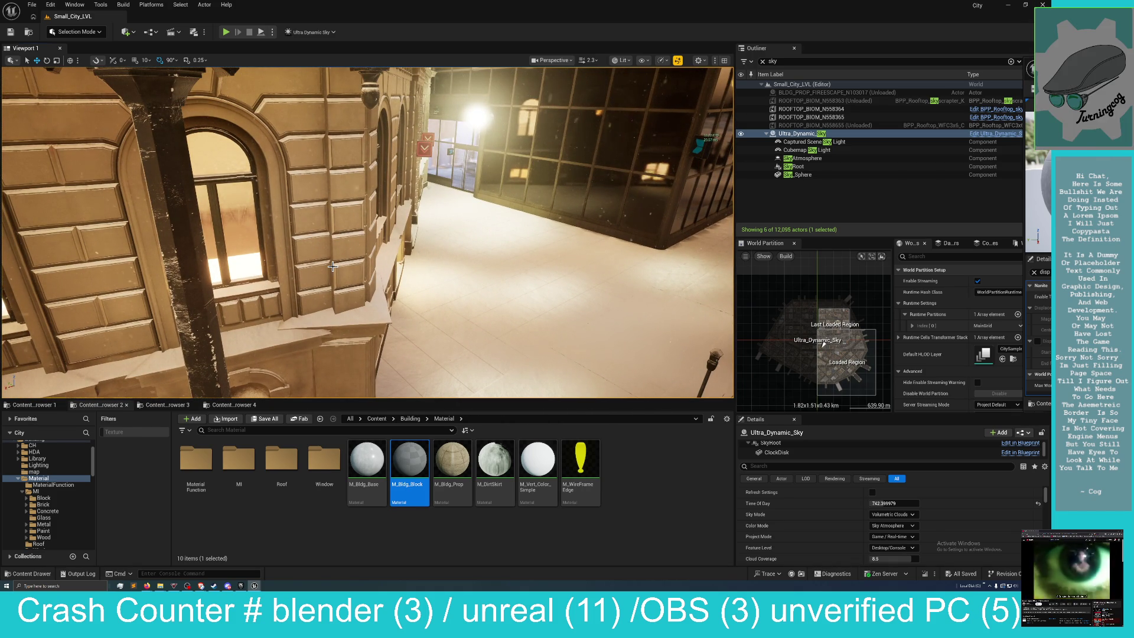
pyautogui.moveTo(325, 285); pyautogui.dragTo(272, 180)
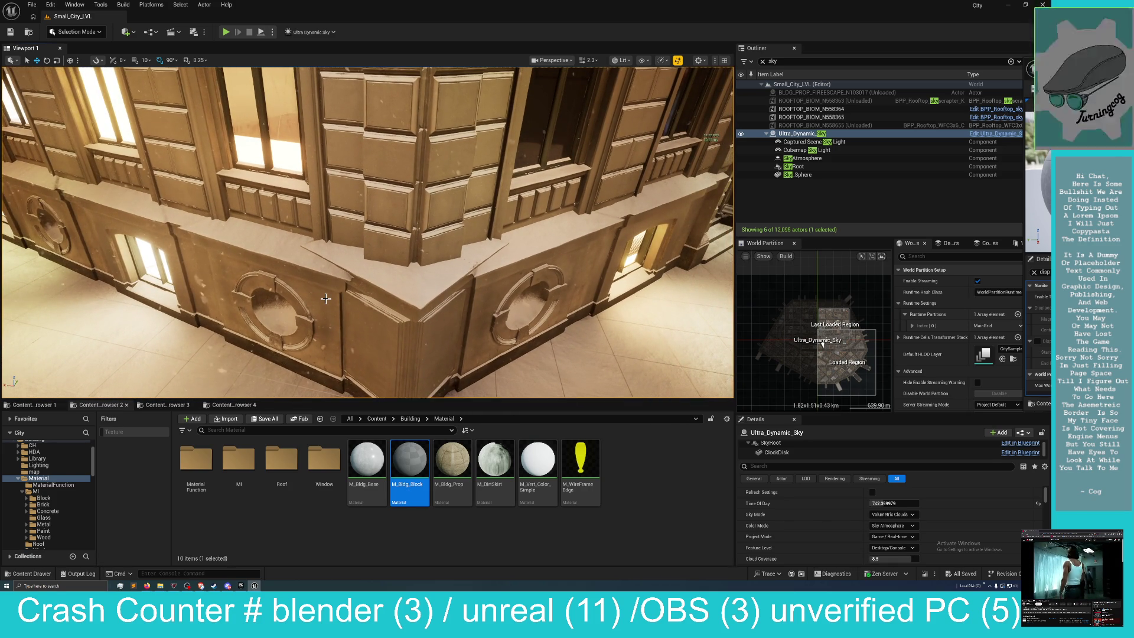
pyautogui.moveTo(348, 313)
pyautogui.mouseDown()
pyautogui.moveTo(412, 349)
pyautogui.moveTo(428, 315)
pyautogui.mouseUp()
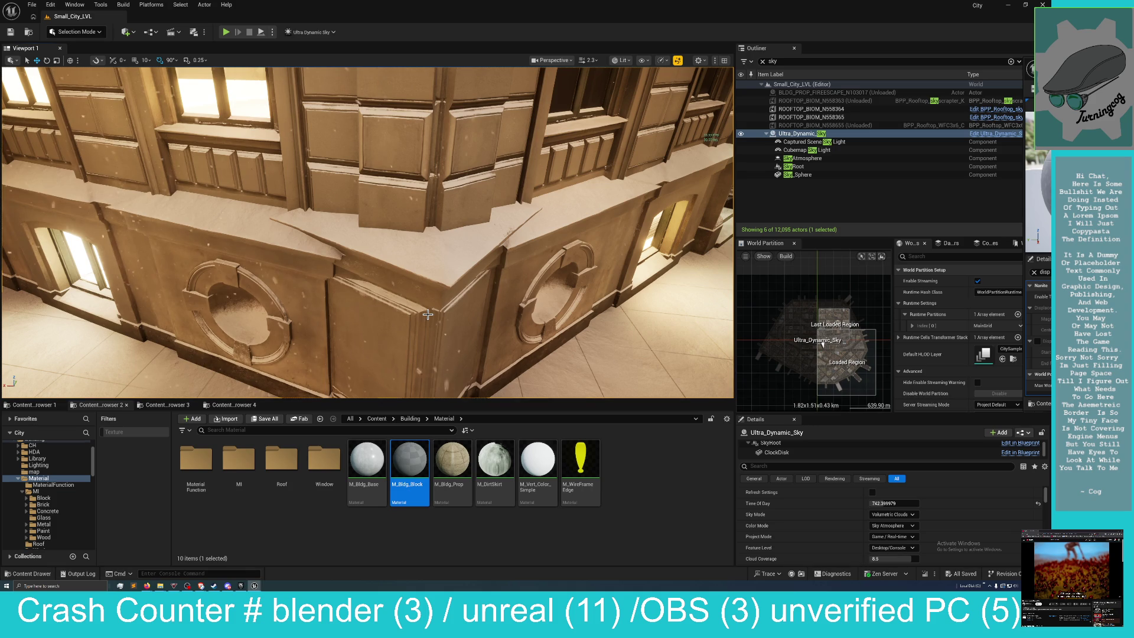
pyautogui.moveTo(399, 295)
pyautogui.mouseDown()
pyautogui.moveTo(417, 262)
pyautogui.moveTo(432, 277)
pyautogui.mouseUp()
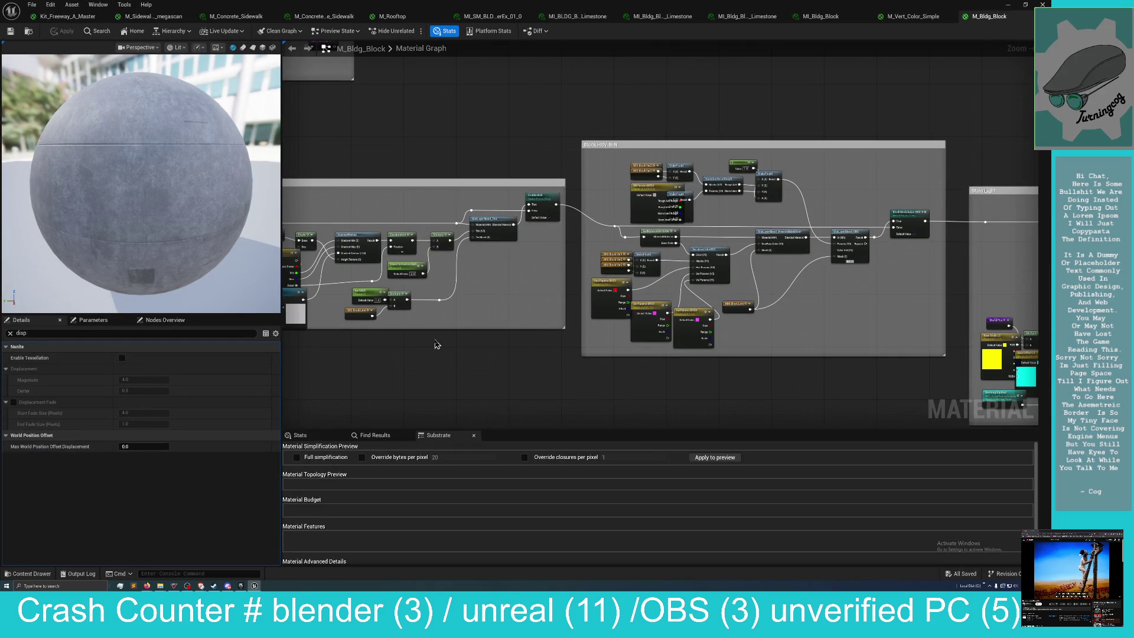
# Zoom out and center the M_Bldg_Block graph to survey all its node groups.
pyautogui.moveTo(435, 344); pyautogui.dragTo(451, 333)
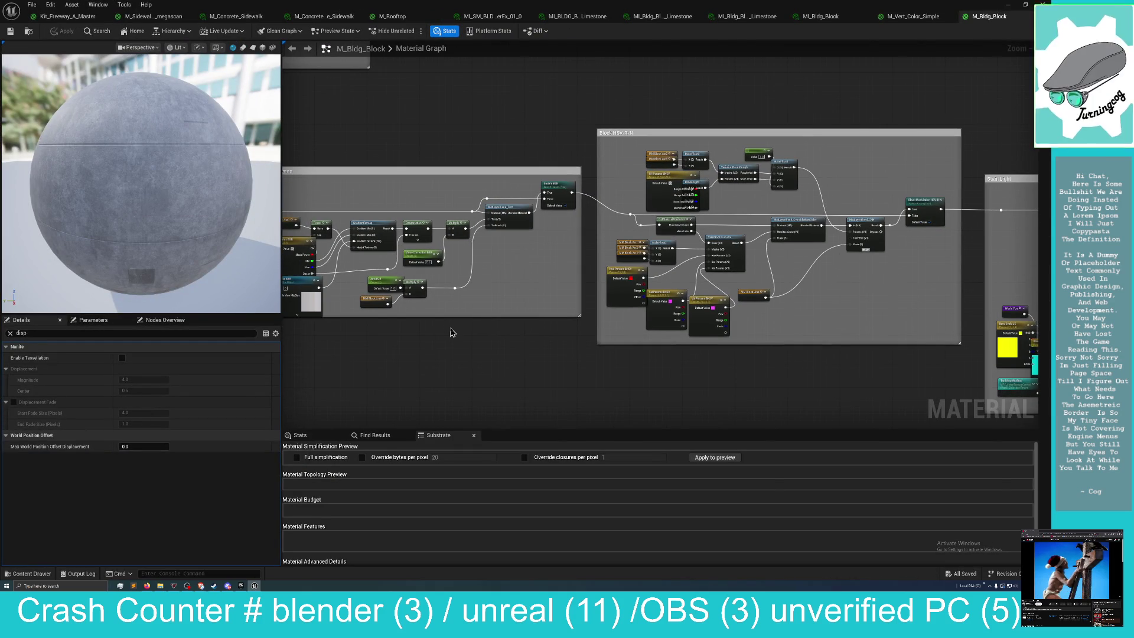
pyautogui.scroll(-6, 458, 332)
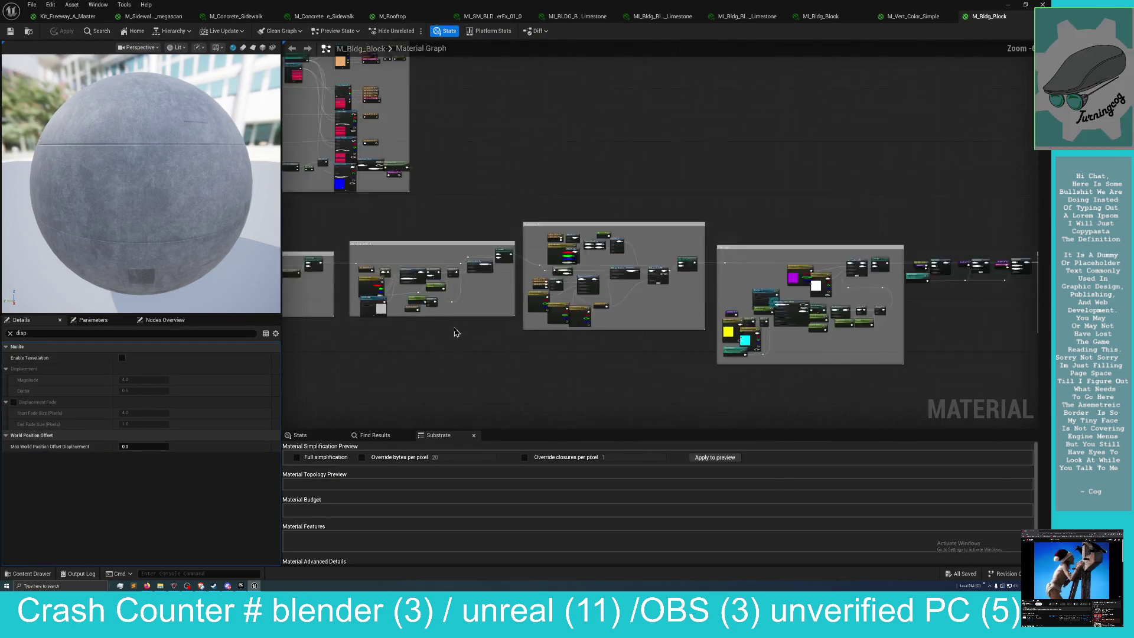
pyautogui.scroll(-3, 682, 370)
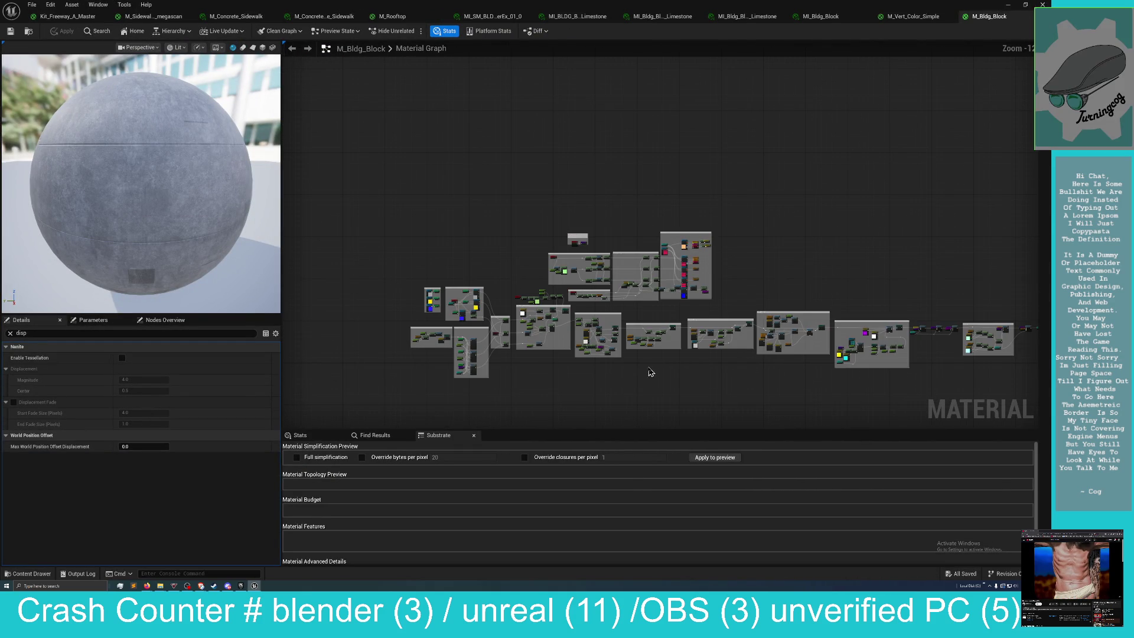
pyautogui.moveTo(560, 343)
pyautogui.mouseDown()
pyautogui.moveTo(534, 313)
pyautogui.moveTo(743, 316)
pyautogui.moveTo(731, 307)
pyautogui.moveTo(684, 334)
pyautogui.mouseUp()
pyautogui.scroll(5, 686, 335)
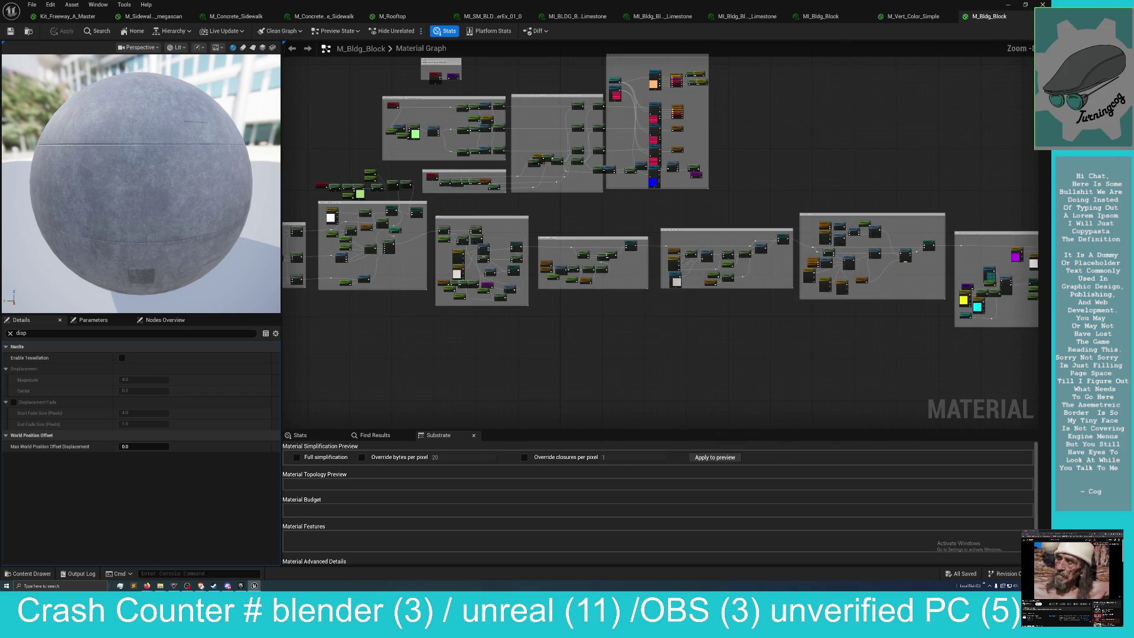
pyautogui.scroll(4, 885, 357)
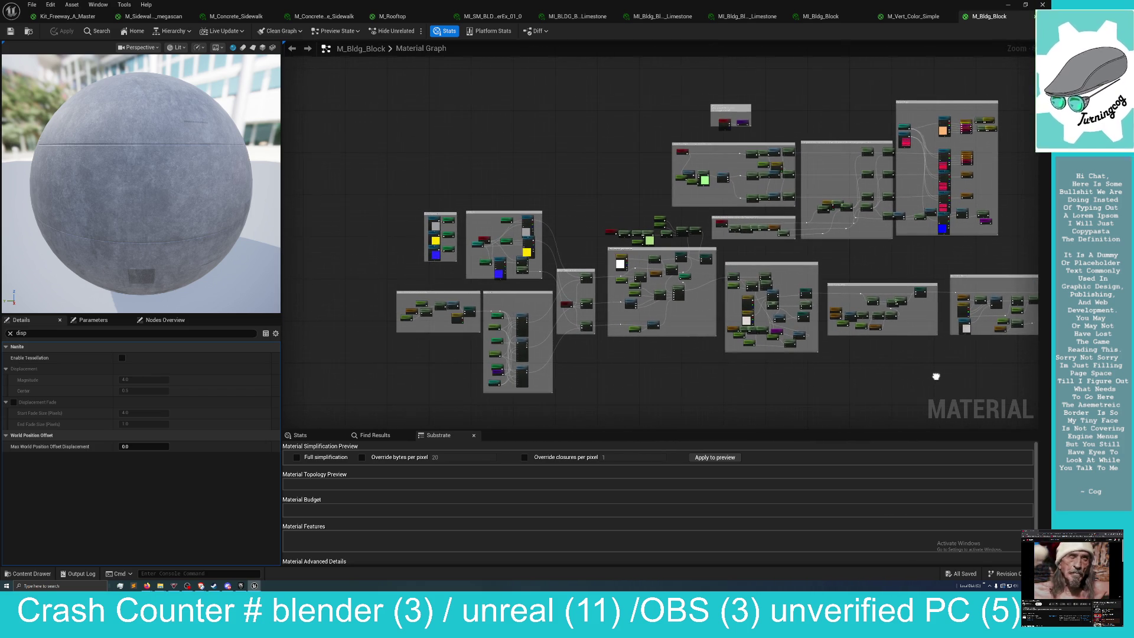
pyautogui.scroll(2, 917, 392)
pyautogui.scroll(-2, 917, 392)
# Follow BuildingPost through Surface Weather Effects and BreakMaterialAttributes to Substrate Shading Models and the output.
pyautogui.moveTo(907, 390); pyautogui.dragTo(286, 369)
pyautogui.moveTo(555, 382); pyautogui.dragTo(361, 376)
pyautogui.scroll(5, 362, 376)
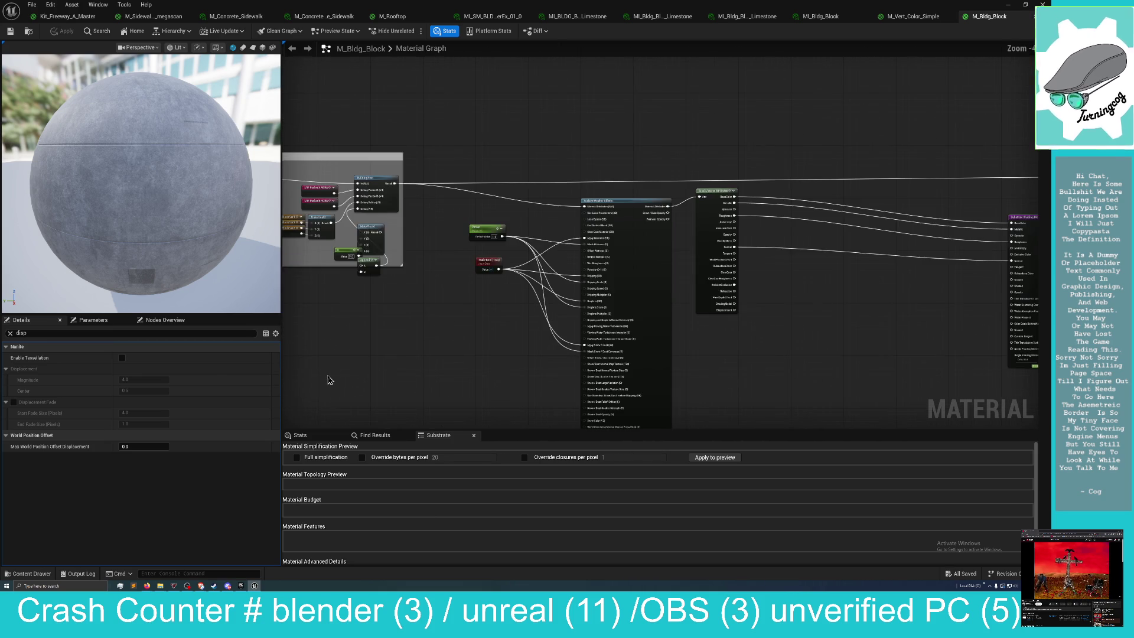
pyautogui.scroll(2, 355, 390)
pyautogui.scroll(2, 375, 339)
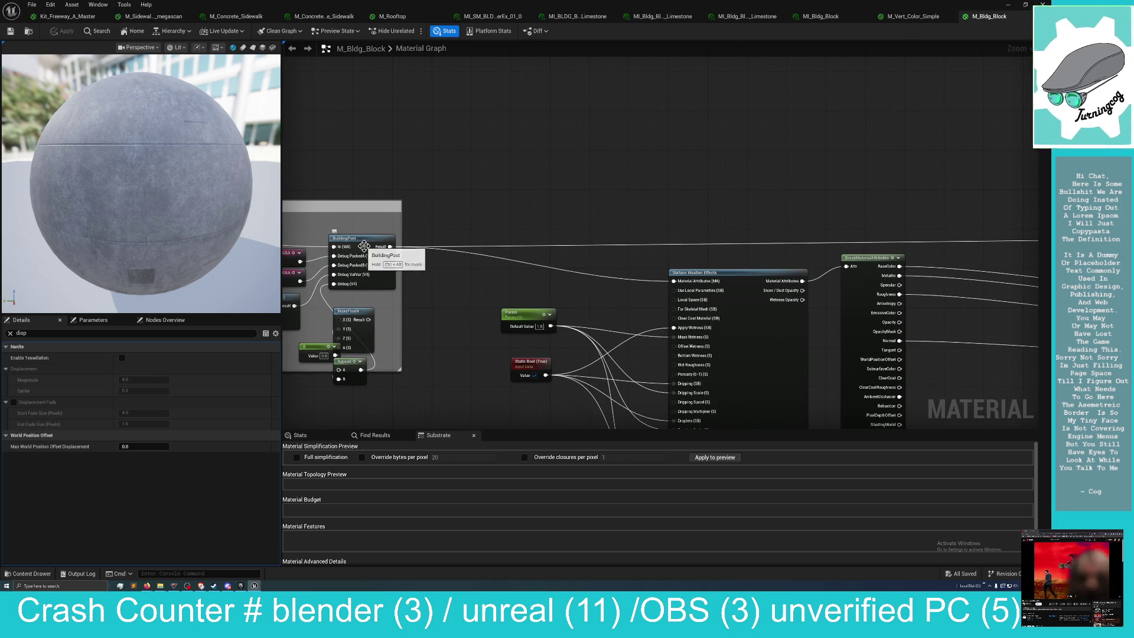
pyautogui.moveTo(389, 247)
pyautogui.mouseDown()
pyautogui.moveTo(609, 285)
pyautogui.moveTo(512, 297)
pyautogui.mouseUp()
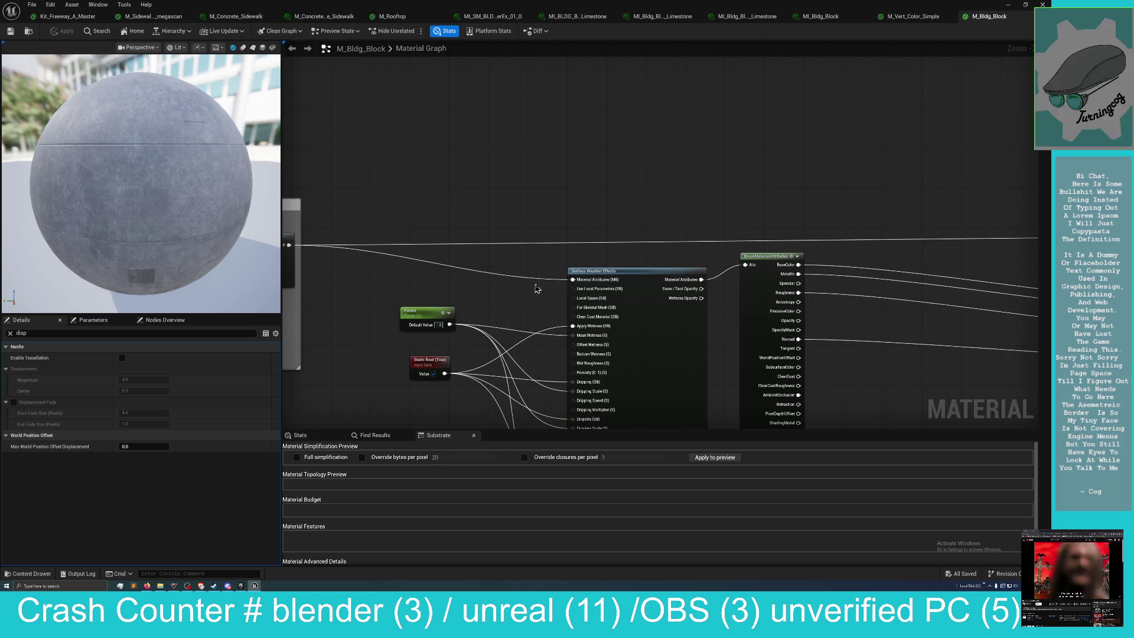
pyautogui.moveTo(611, 261); pyautogui.dragTo(470, 265)
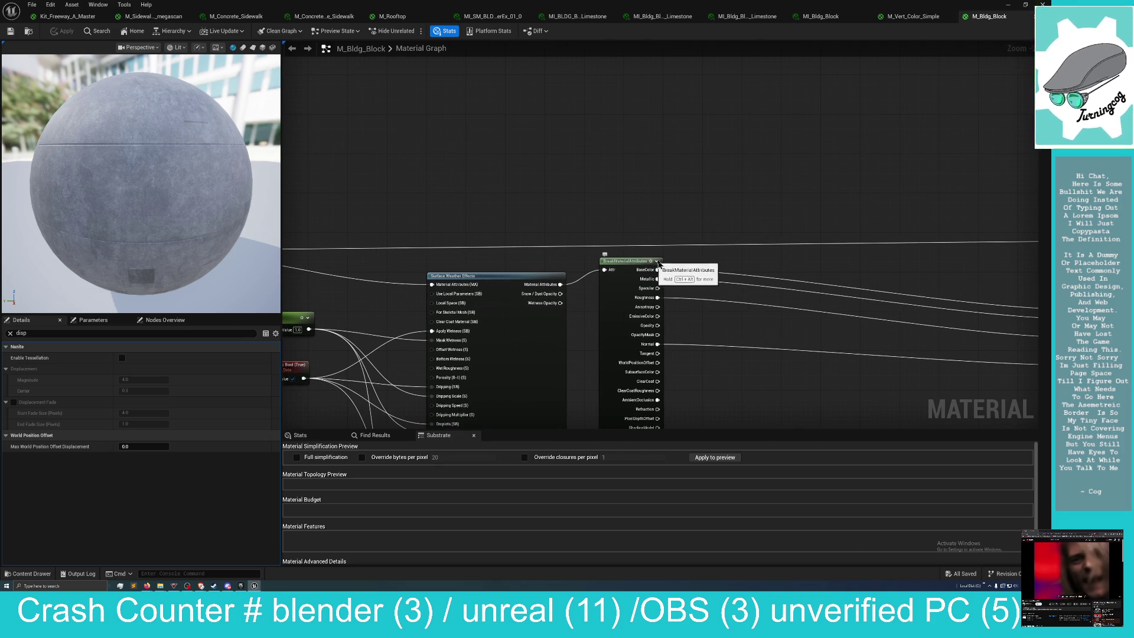
pyautogui.moveTo(701, 258)
pyautogui.mouseDown()
pyautogui.moveTo(544, 285)
pyautogui.moveTo(529, 264)
pyautogui.moveTo(402, 256)
pyautogui.mouseUp()
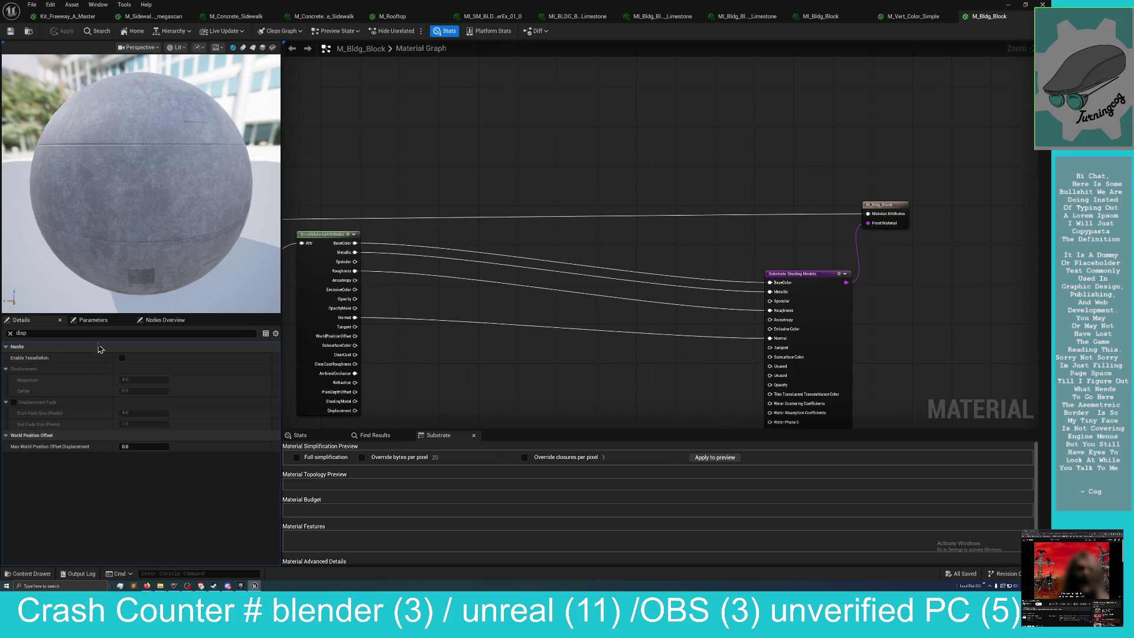
# Filter the material's Details properties with a new search term.
pyautogui.click(69, 333)
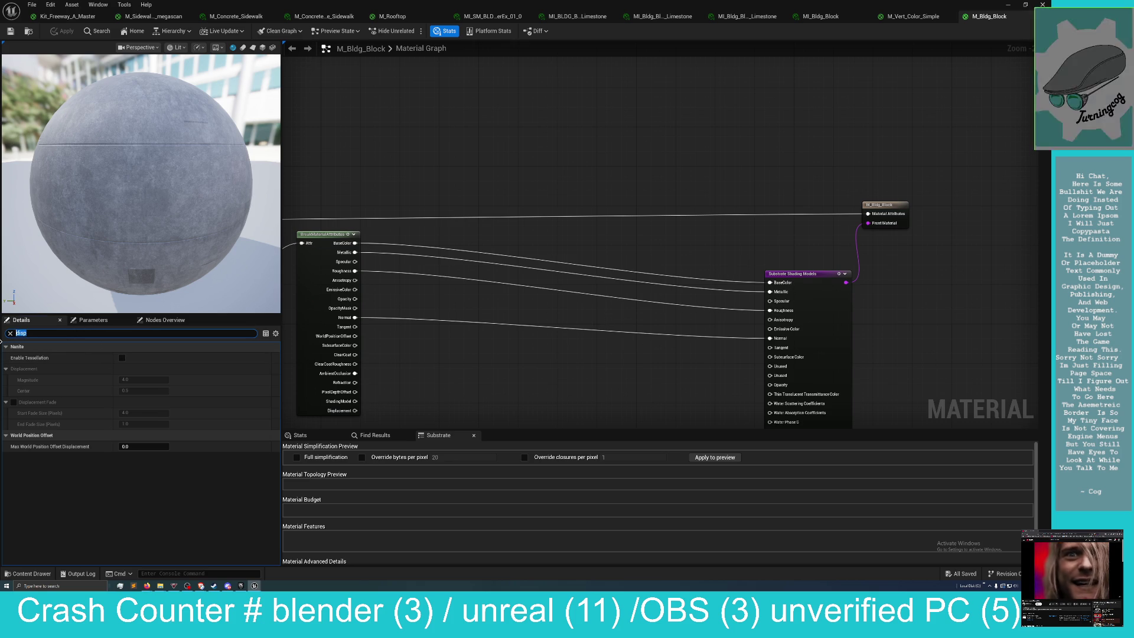
pyautogui.write('m')
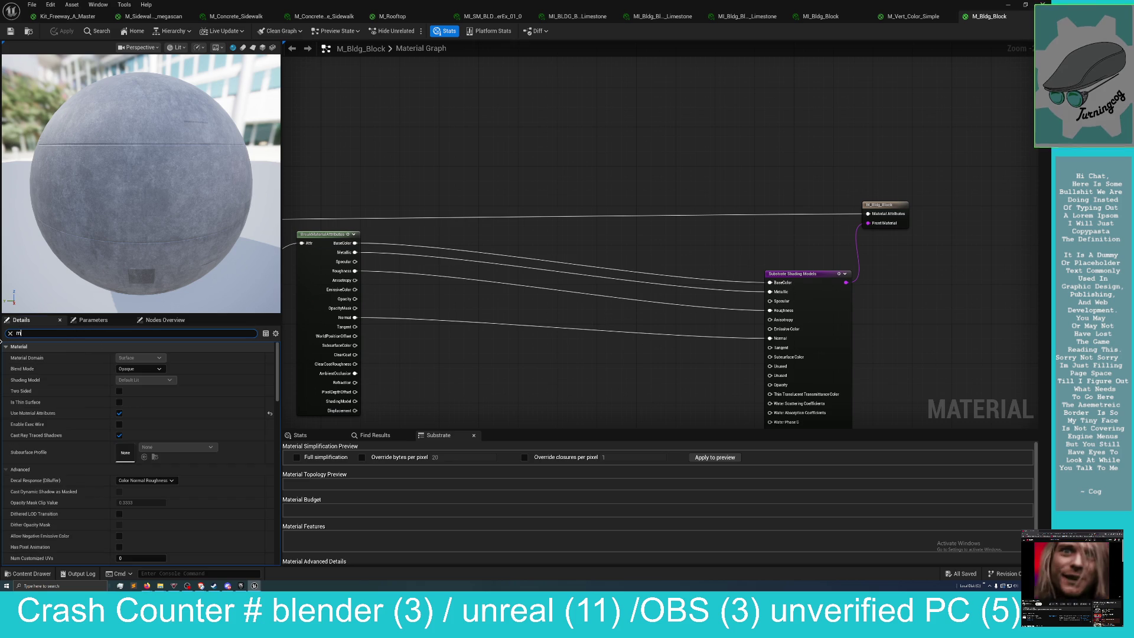
pyautogui.press('BackSpace')
pyautogui.write('at')
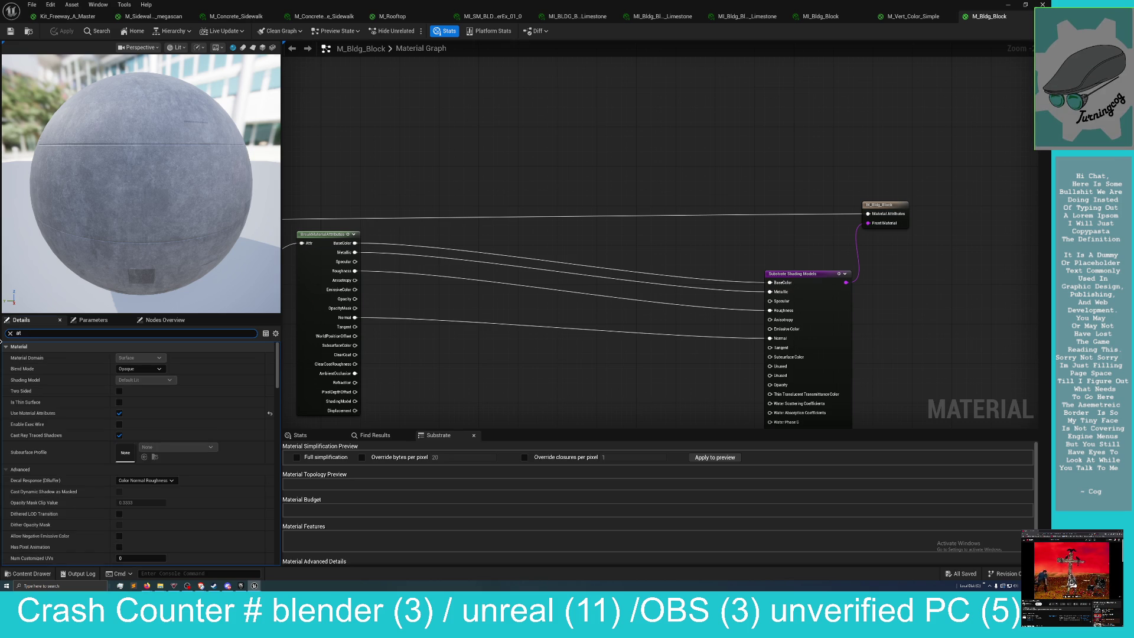
pyautogui.click(496, 122)
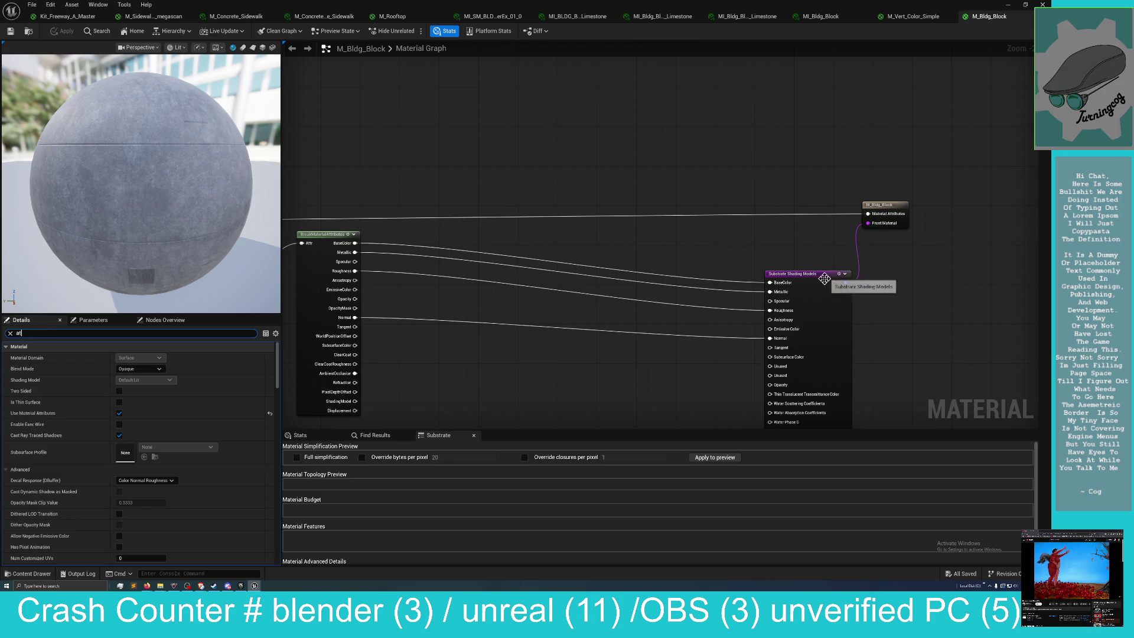
# Select the output node, try 'mater', then filter Details by 'at' to show Use Material Attributes.
pyautogui.click(878, 207)
pyautogui.click(42, 334)
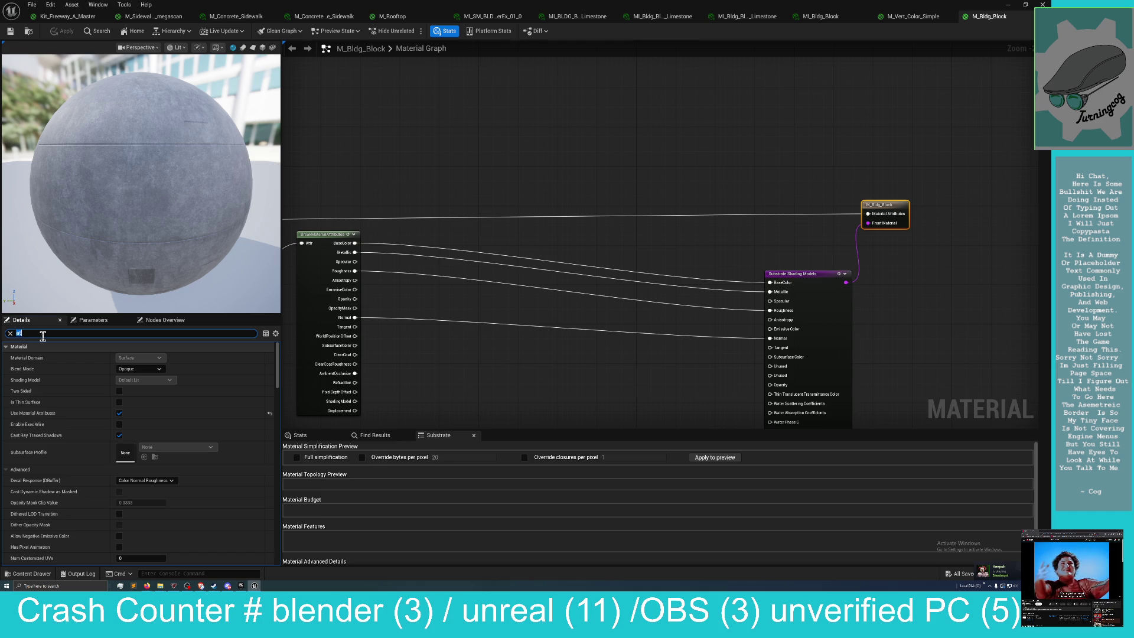
pyautogui.write('ma')
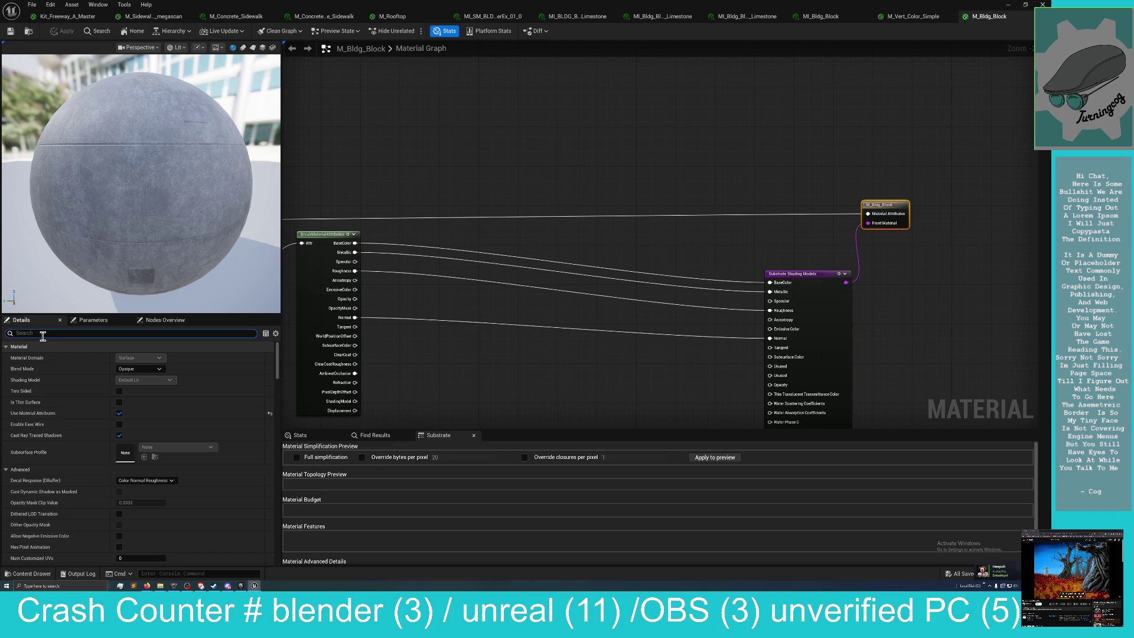
pyautogui.write('ter')
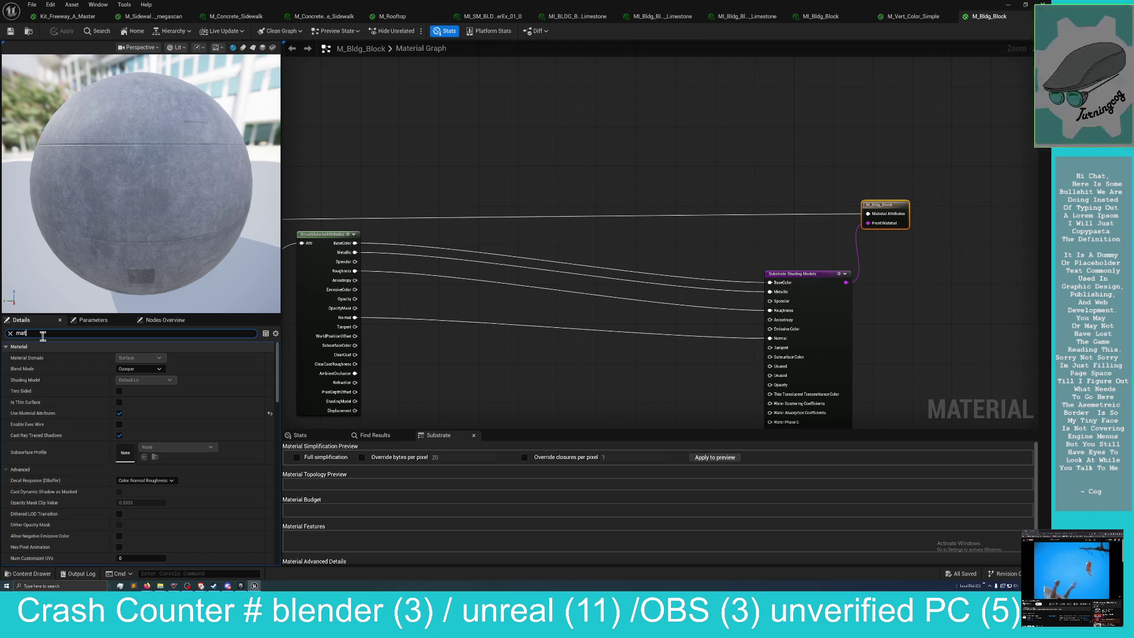
pyautogui.press('BackSpace')
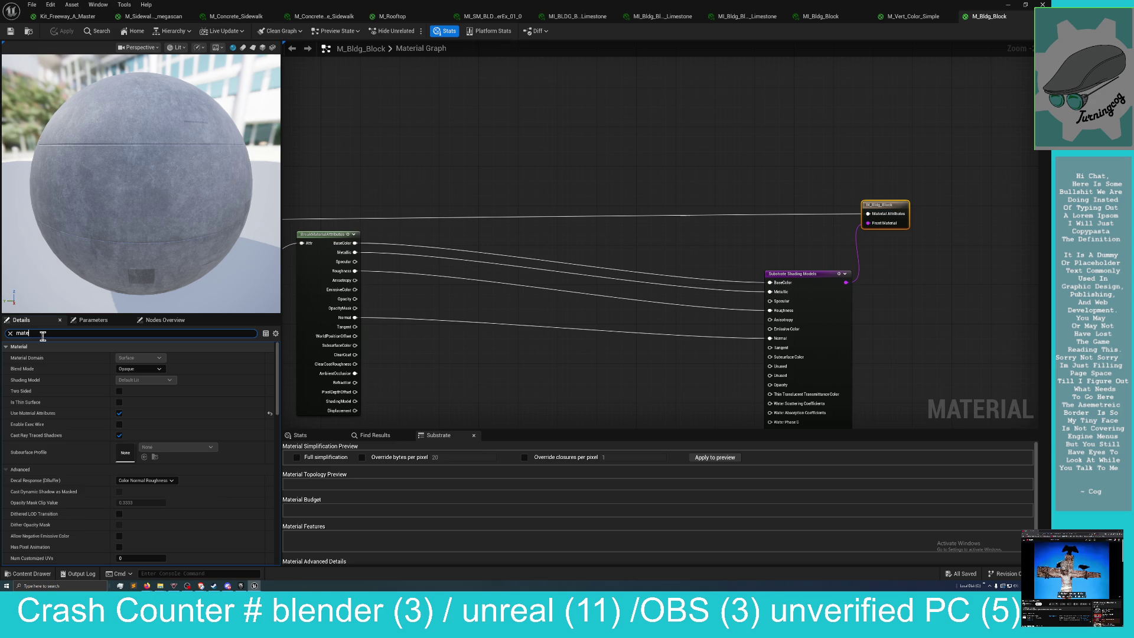
pyautogui.press('BackSpace')
pyautogui.press('BackSpace')
pyautogui.press('BackSpace')
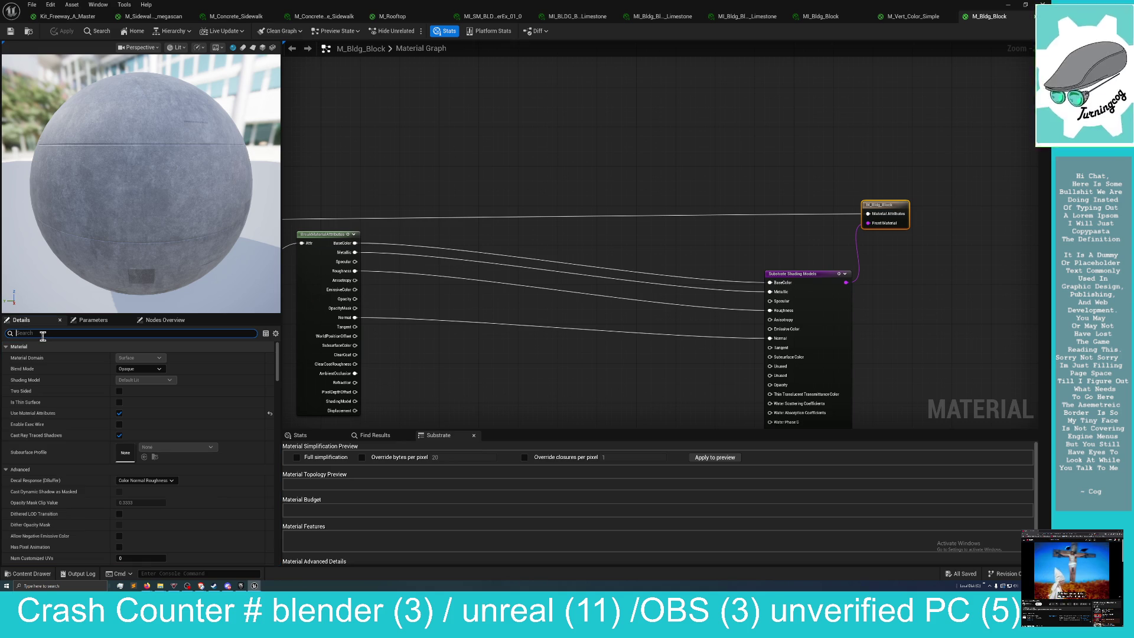
pyautogui.click(642, 157)
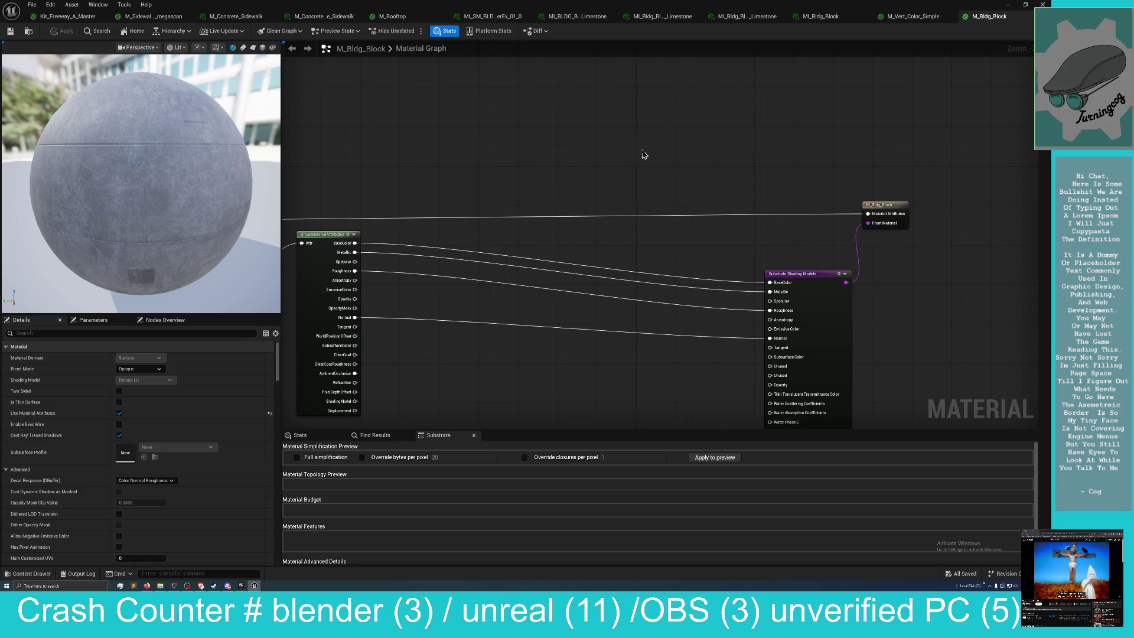
pyautogui.click(72, 334)
pyautogui.write('a')
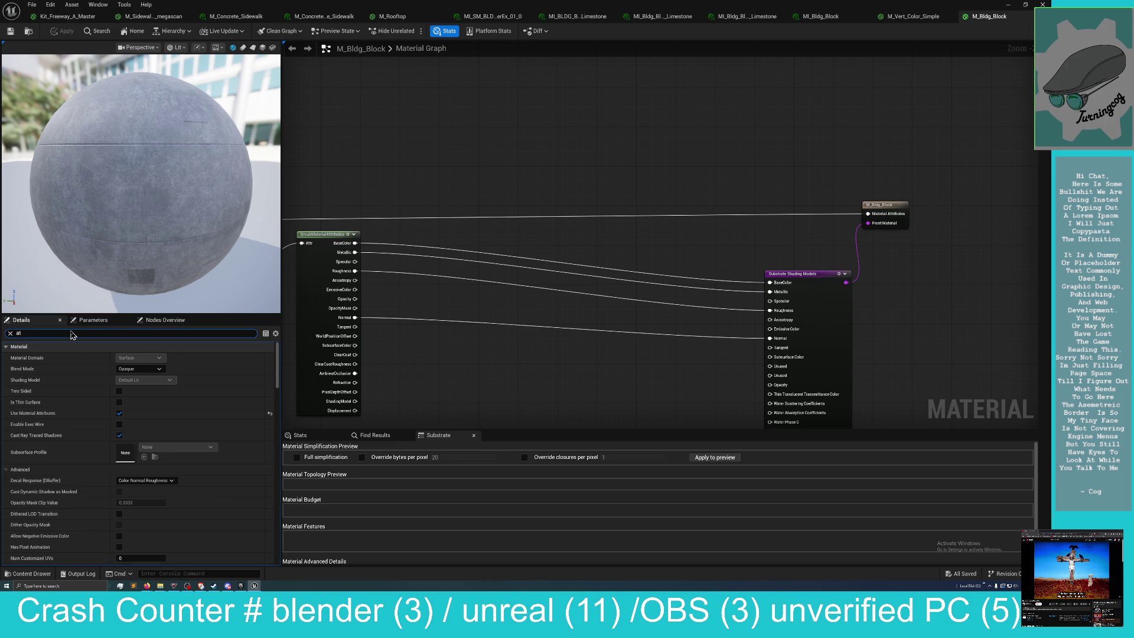
pyautogui.write('t')
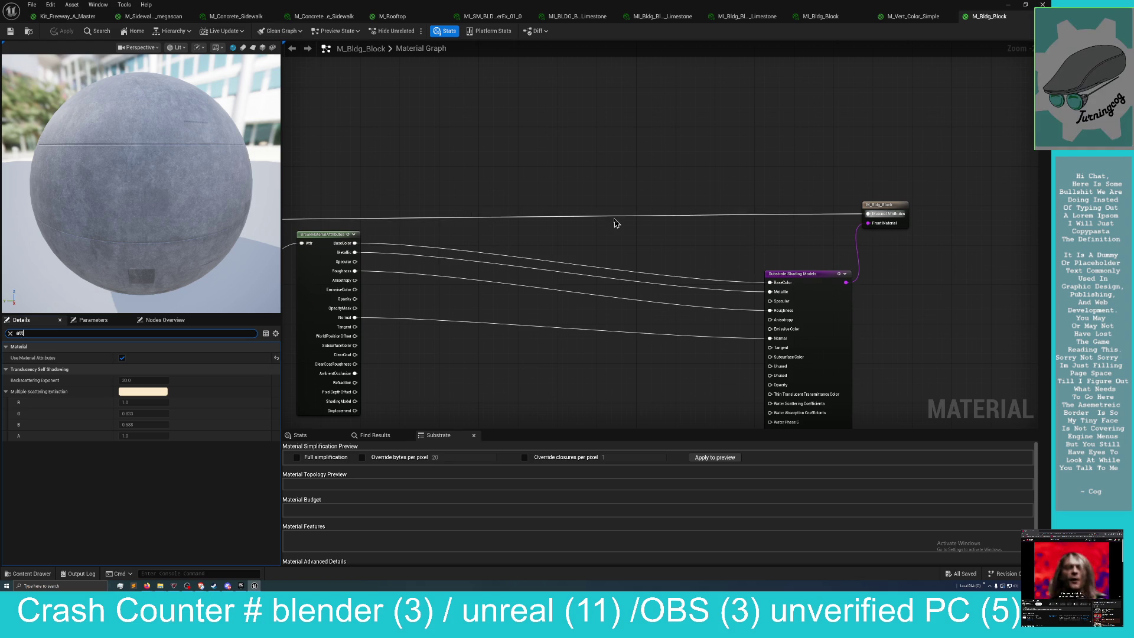
pyautogui.moveTo(610, 239); pyautogui.dragTo(752, 221)
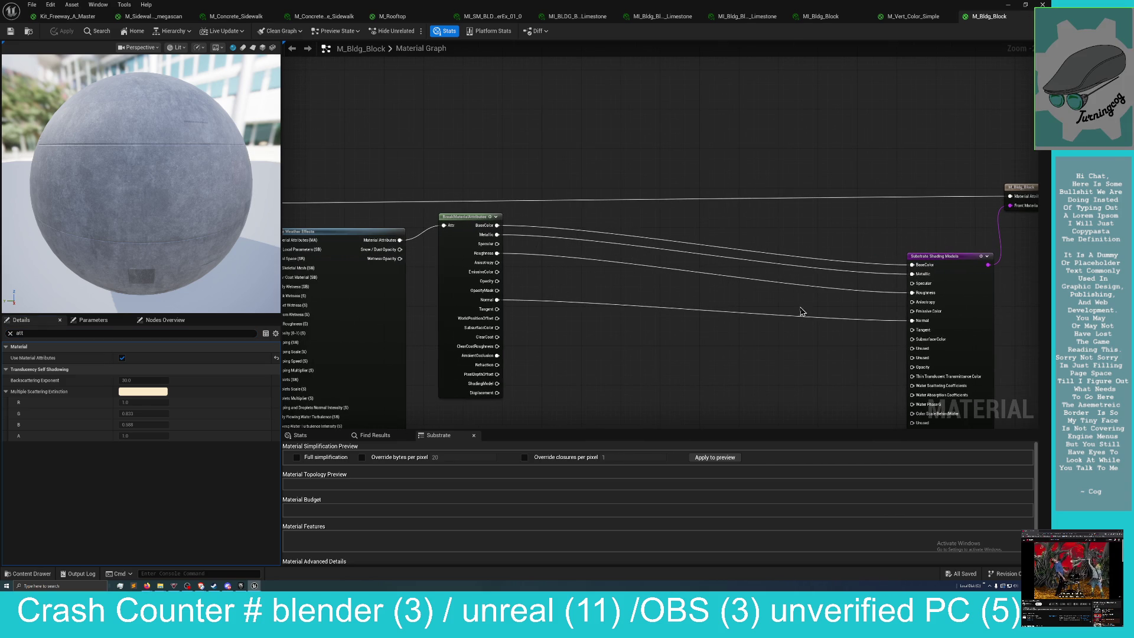
pyautogui.moveTo(892, 331); pyautogui.dragTo(828, 306)
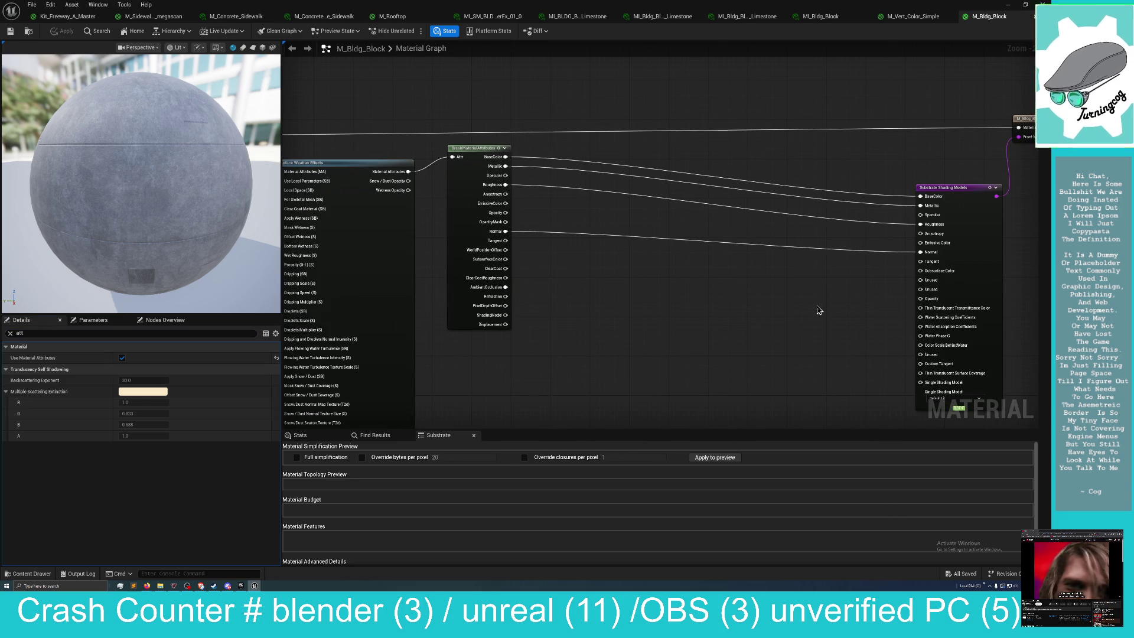
pyautogui.moveTo(643, 300)
pyautogui.mouseDown()
pyautogui.moveTo(724, 294)
pyautogui.moveTo(698, 305)
pyautogui.moveTo(805, 286)
pyautogui.mouseUp()
pyautogui.scroll(-1, 722, 318)
pyautogui.moveTo(709, 306); pyautogui.dragTo(737, 319)
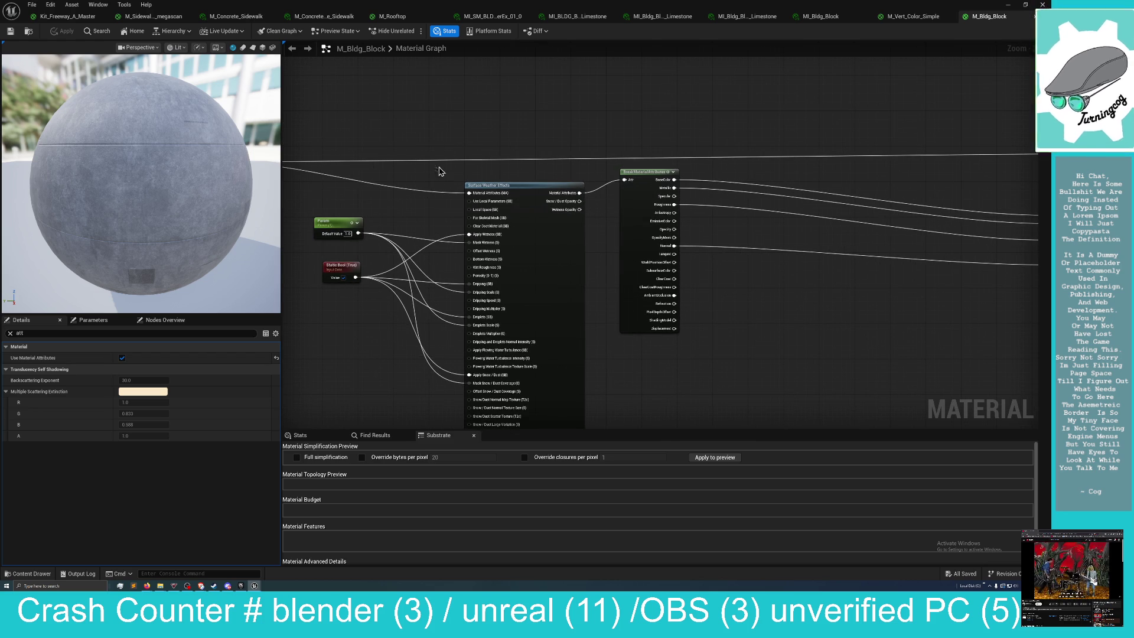
pyautogui.moveTo(403, 183); pyautogui.dragTo(533, 199)
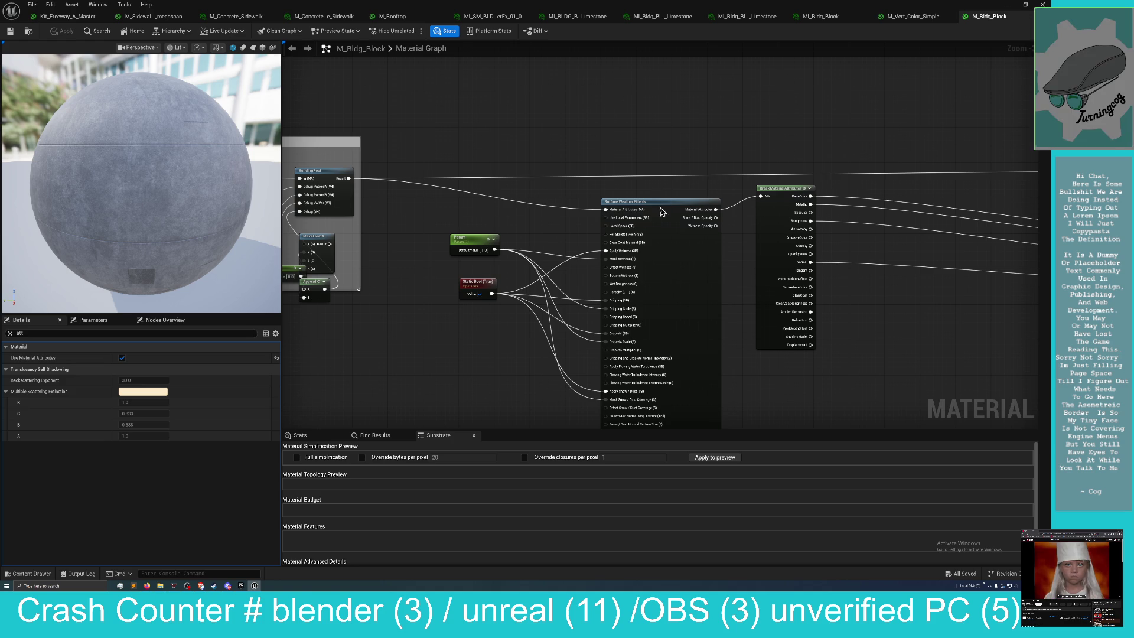
pyautogui.moveTo(465, 231); pyautogui.dragTo(514, 207)
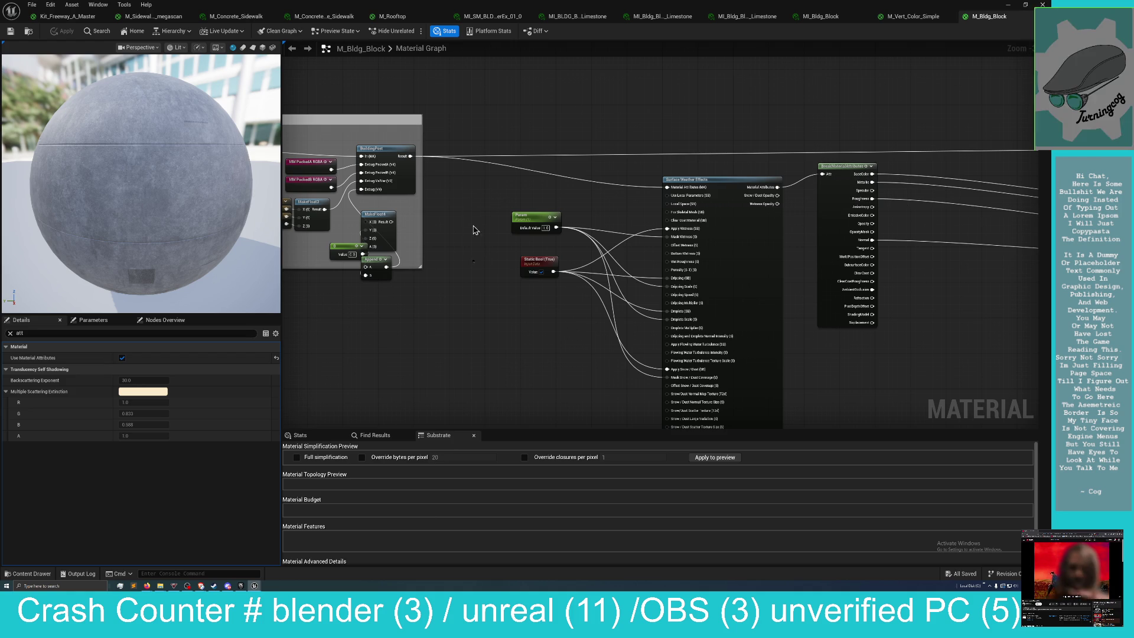
# Add a MakeMaterialAttributes node, reposition it, then delete it, leaving the graph unchanged.
pyautogui.rightClick(482, 187)
pyautogui.write('make')
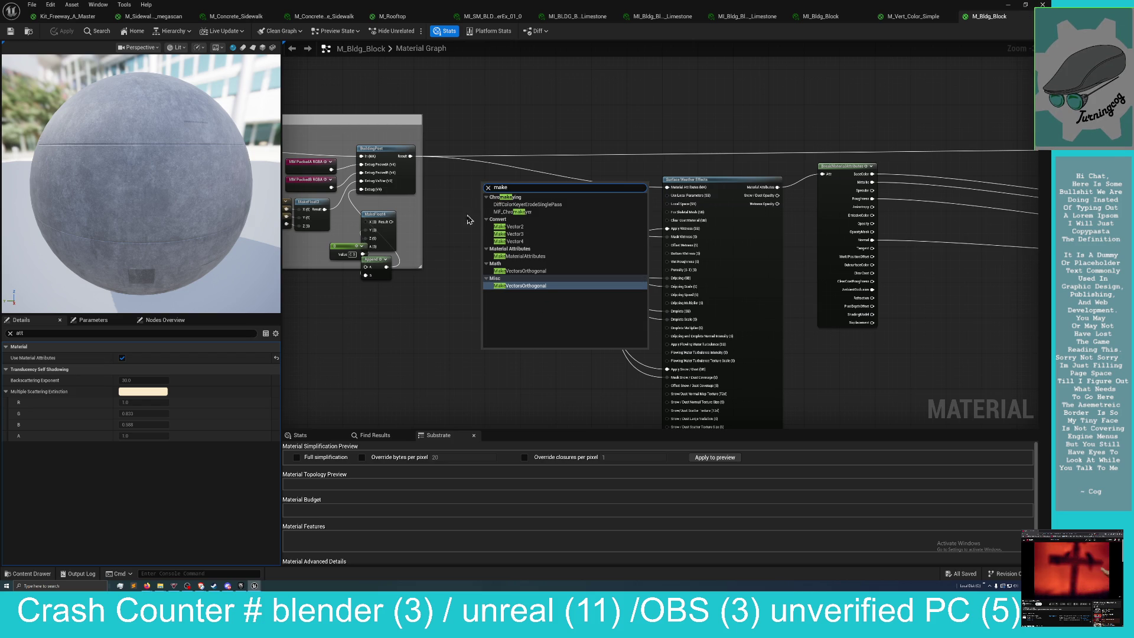
pyautogui.press('Up')
pyautogui.press('Up')
pyautogui.press('Return')
pyautogui.moveTo(475, 187); pyautogui.dragTo(434, 191)
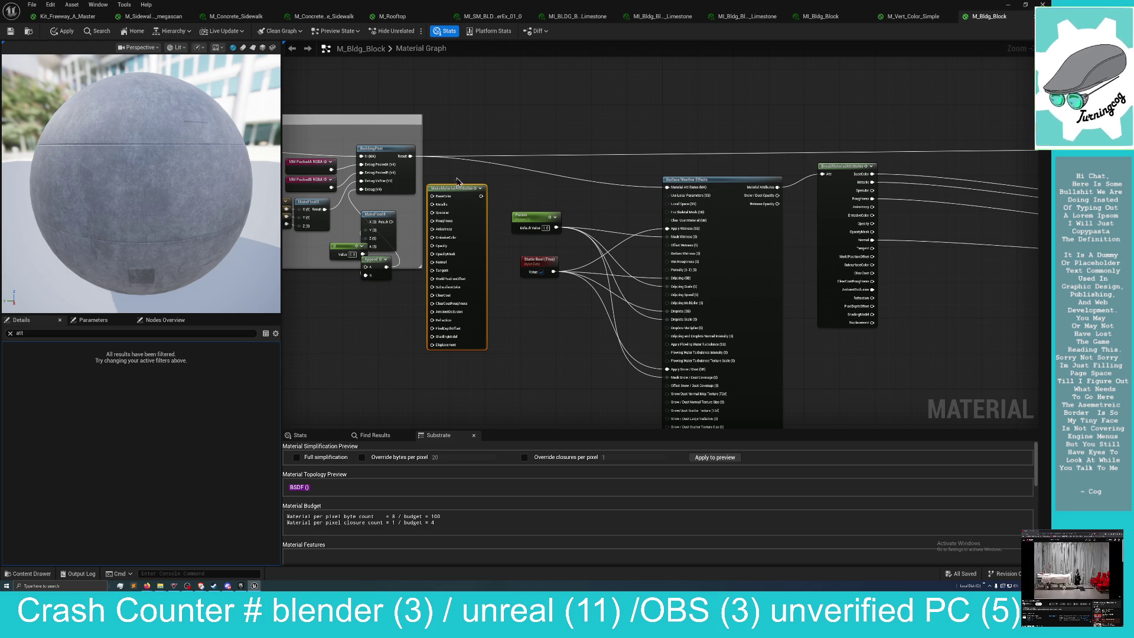
pyautogui.moveTo(452, 189); pyautogui.dragTo(479, 190)
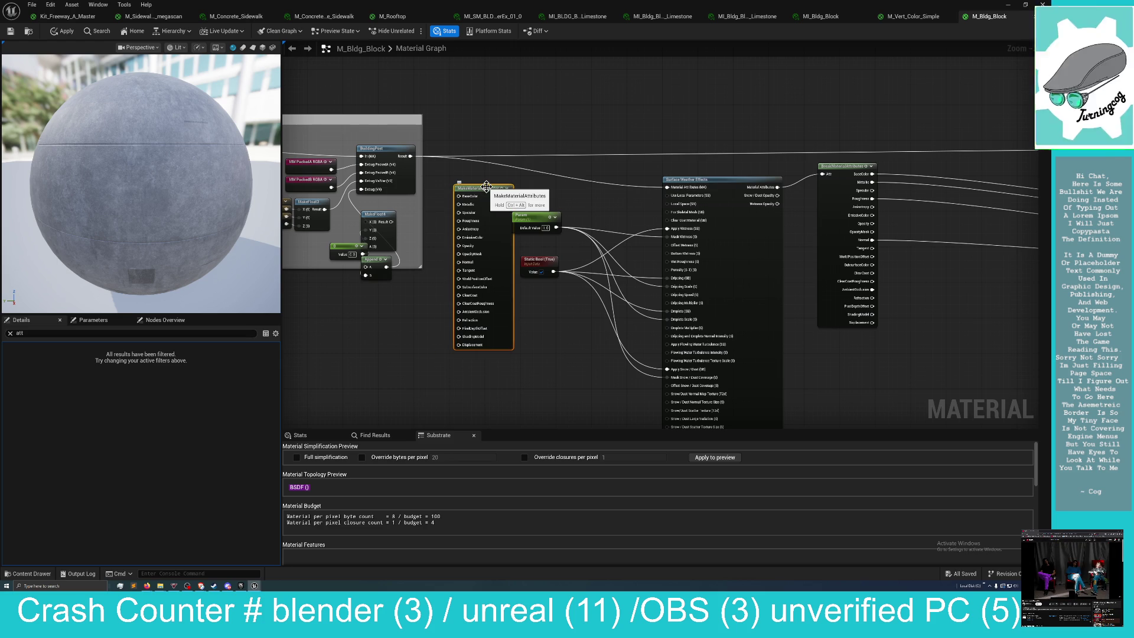
pyautogui.press('Delete')
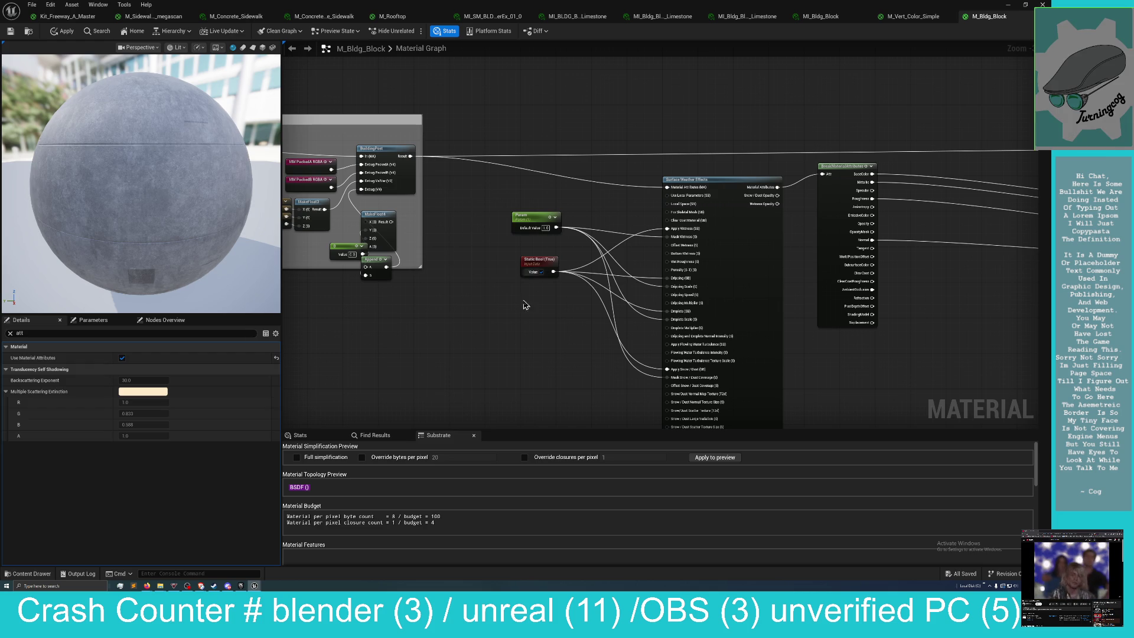
# Pan the graph and float the material editor as a smaller window over Small_City_LVL.
pyautogui.moveTo(519, 314); pyautogui.dragTo(506, 288)
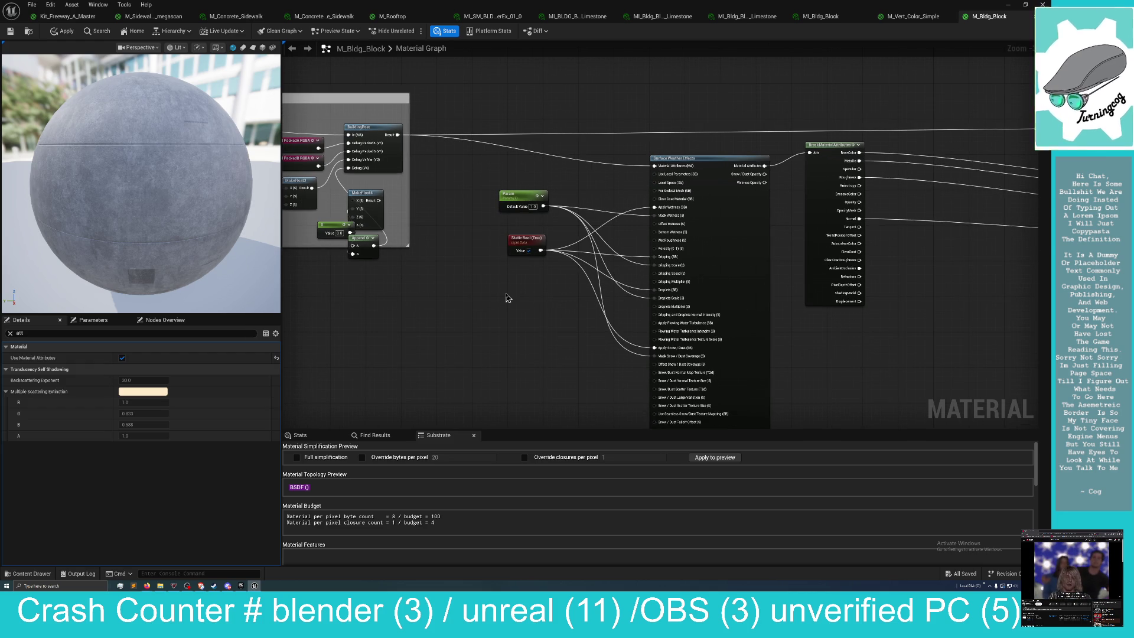
pyautogui.moveTo(499, 323)
pyautogui.mouseDown()
pyautogui.moveTo(504, 293)
pyautogui.moveTo(497, 308)
pyautogui.mouseUp()
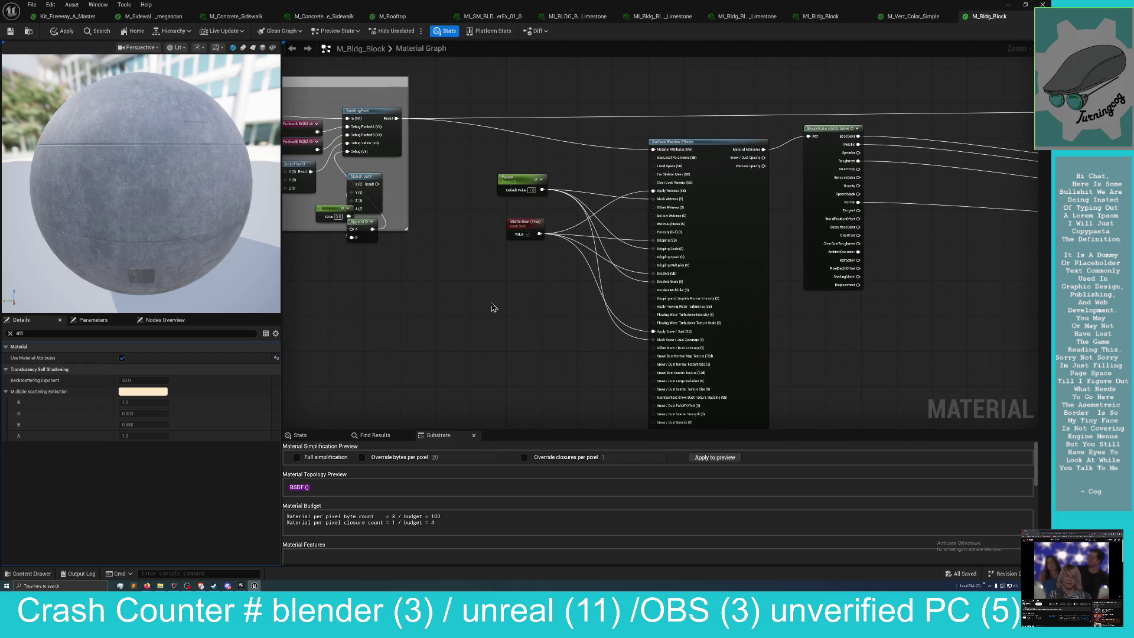
pyautogui.moveTo(545, 310); pyautogui.dragTo(448, 296)
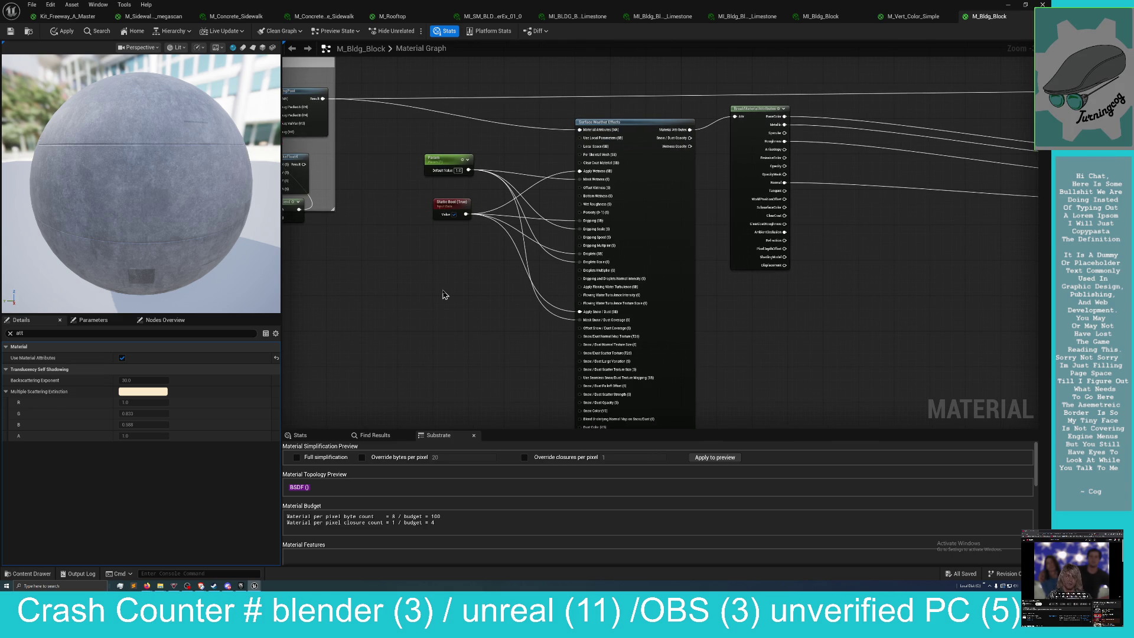
pyautogui.moveTo(473, 259); pyautogui.dragTo(405, 278)
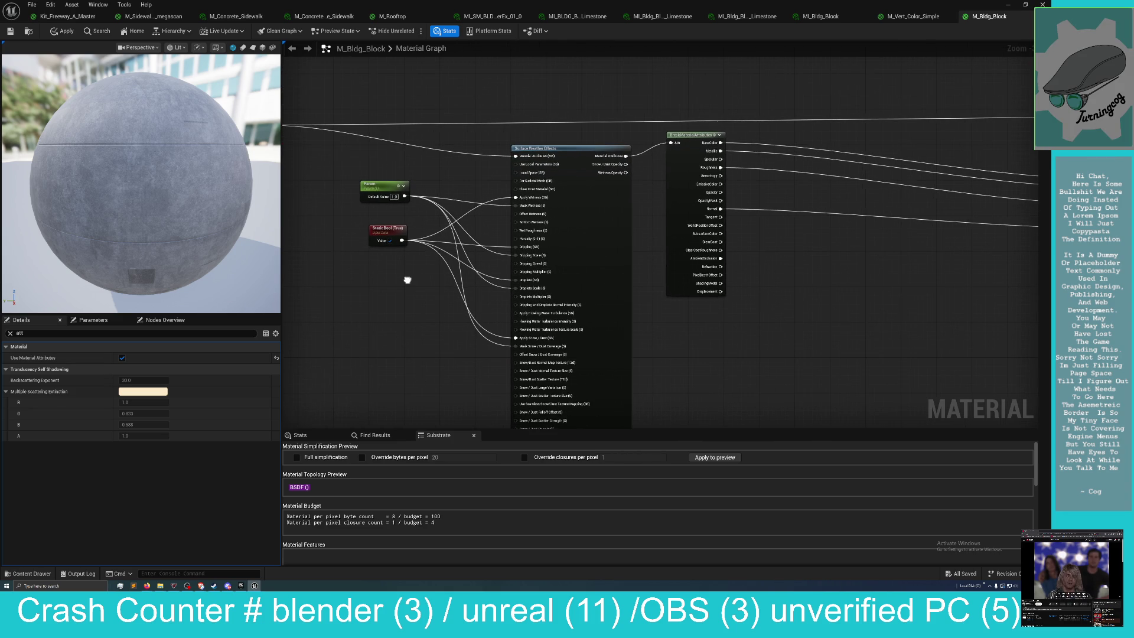
pyautogui.moveTo(782, 339)
pyautogui.mouseDown()
pyautogui.moveTo(728, 339)
pyautogui.moveTo(859, 312)
pyautogui.moveTo(835, 299)
pyautogui.moveTo(865, 291)
pyautogui.mouseUp()
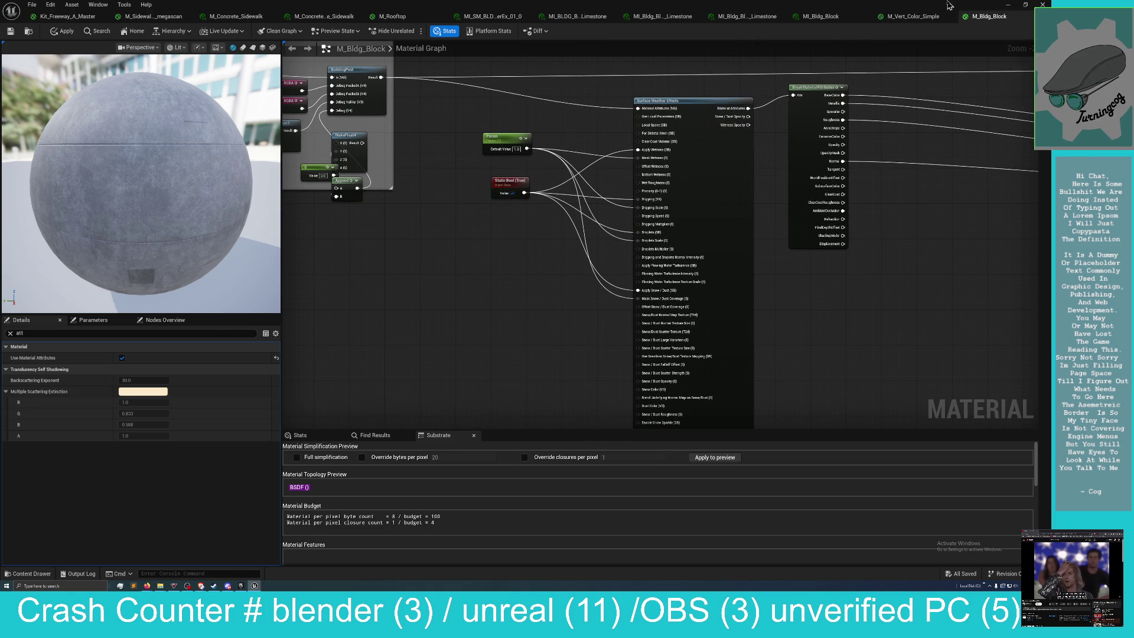
pyautogui.moveTo(948, 6)
pyautogui.mouseDown()
pyautogui.moveTo(925, 42)
pyautogui.moveTo(974, 109)
pyautogui.mouseUp()
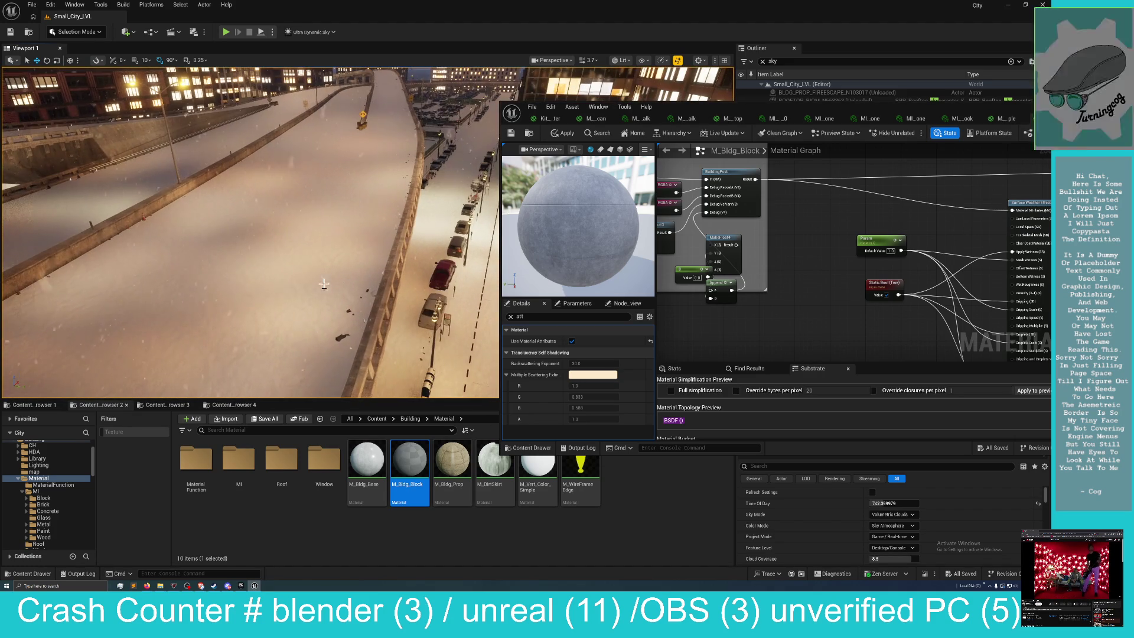
# Focus on the FREEWAY_BARRIERS_N09_02 overpass, fly to the snowy plaza, and park the material editor lower right.
pyautogui.click(323, 276)
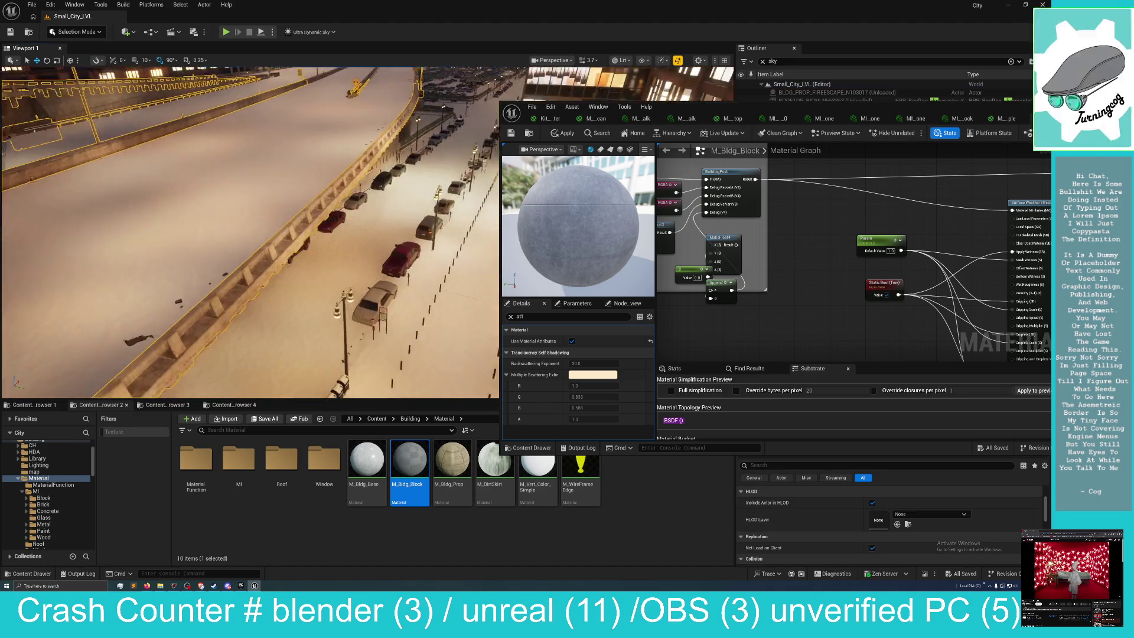
pyautogui.press('f')
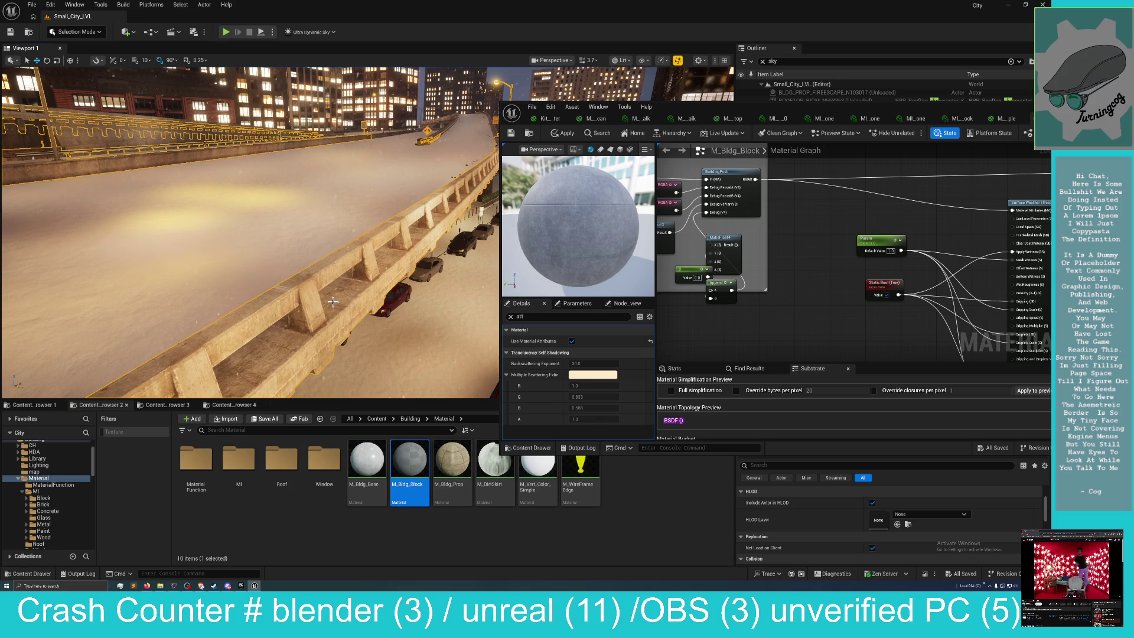
pyautogui.moveTo(341, 293); pyautogui.dragTo(322, 258)
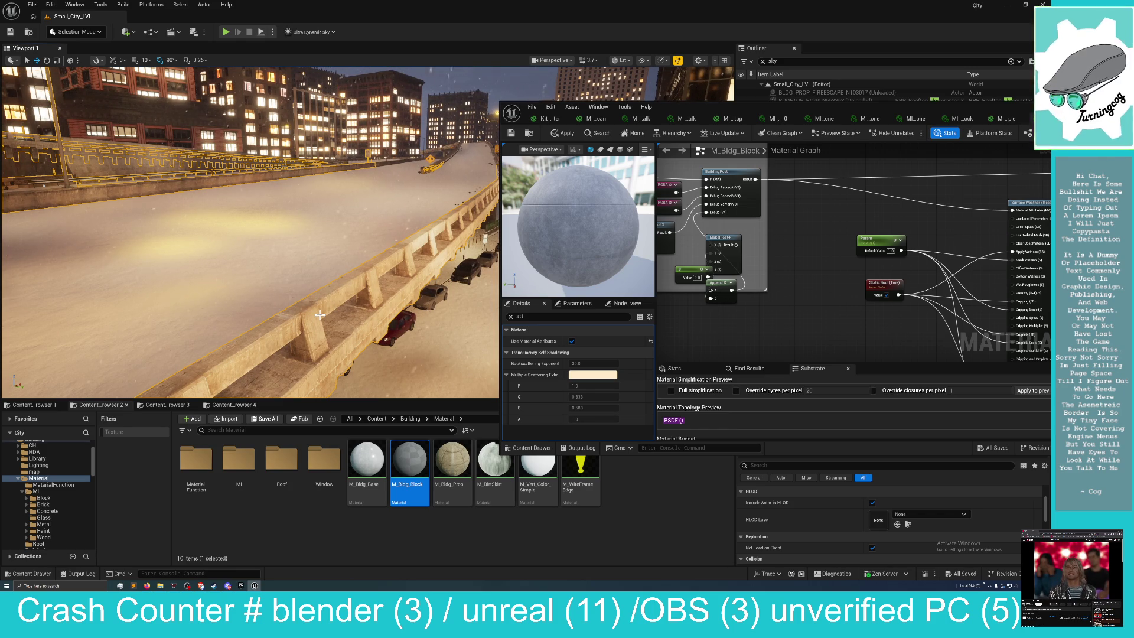
pyautogui.moveTo(341, 313); pyautogui.dragTo(343, 315)
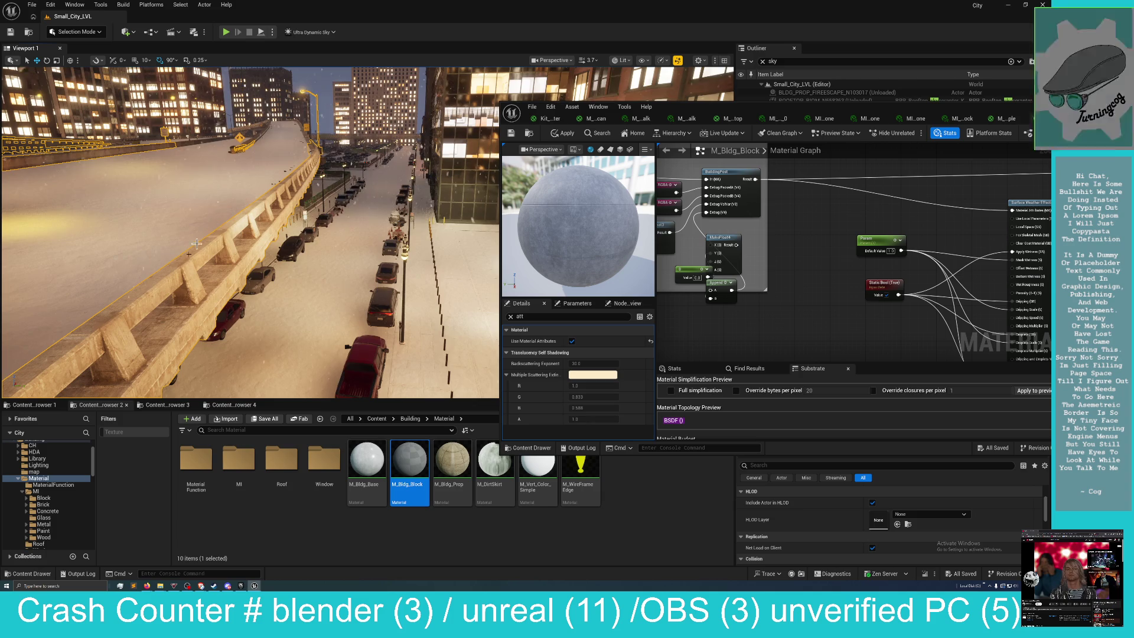
pyautogui.press('Left')
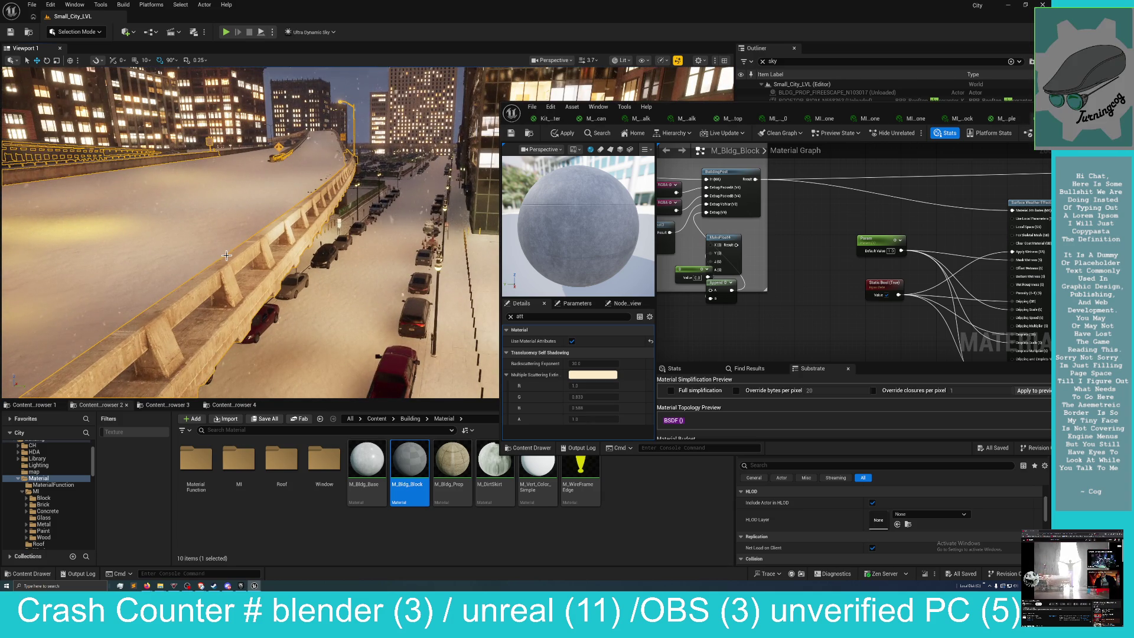
pyautogui.moveTo(260, 256); pyautogui.dragTo(260, 248)
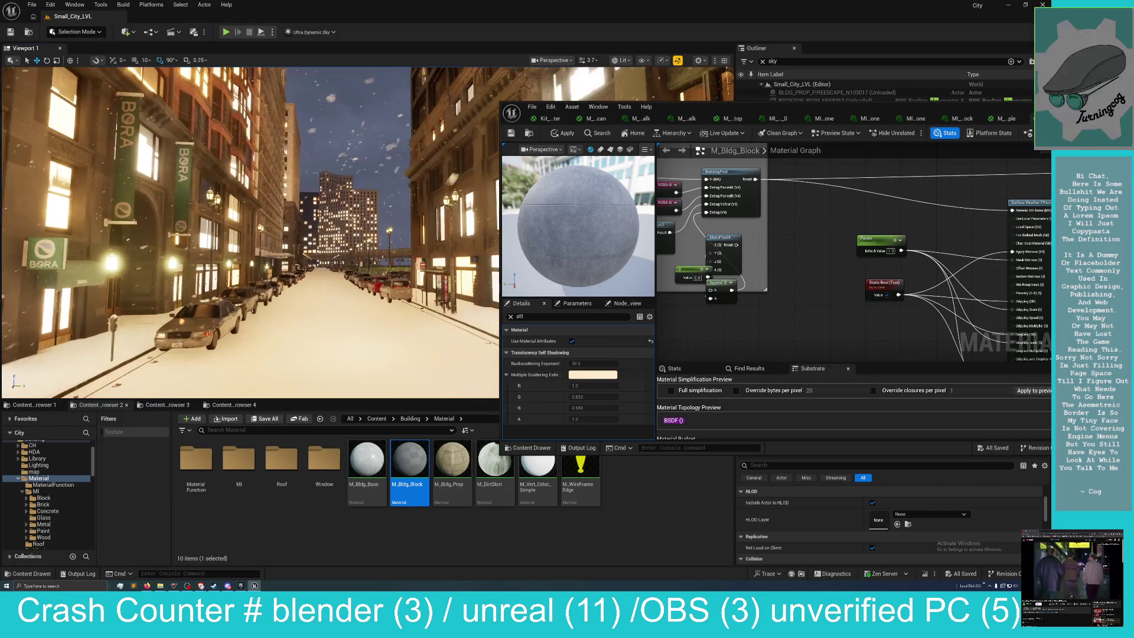
pyautogui.moveTo(770, 107)
pyautogui.mouseDown()
pyautogui.moveTo(788, 139)
pyautogui.moveTo(1031, 259)
pyautogui.moveTo(1122, 261)
pyautogui.mouseUp()
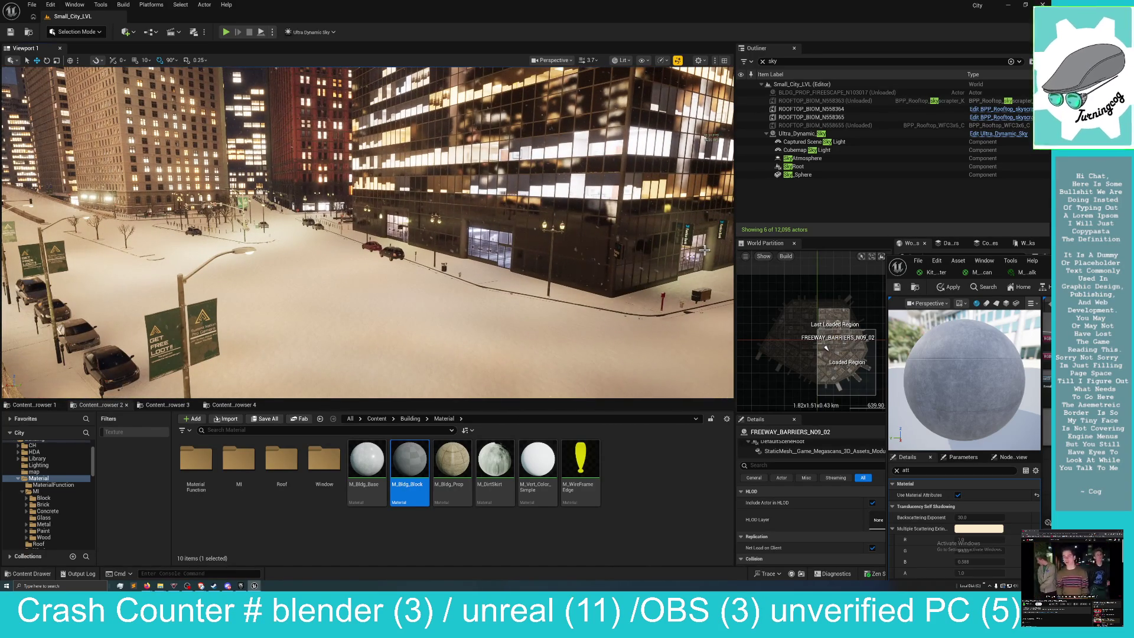
pyautogui.moveTo(889, 413); pyautogui.dragTo(369, 414)
pyautogui.moveTo(685, 268); pyautogui.dragTo(655, 233)
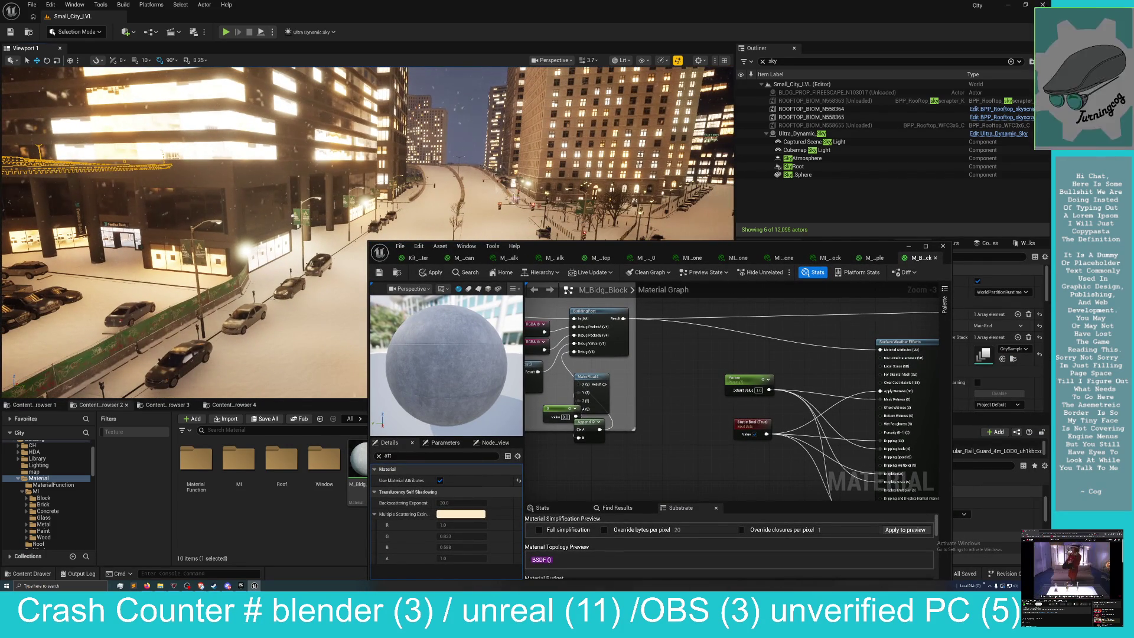
pyautogui.moveTo(664, 239)
pyautogui.mouseDown()
pyautogui.moveTo(678, 234)
pyautogui.moveTo(669, 238)
pyautogui.mouseUp()
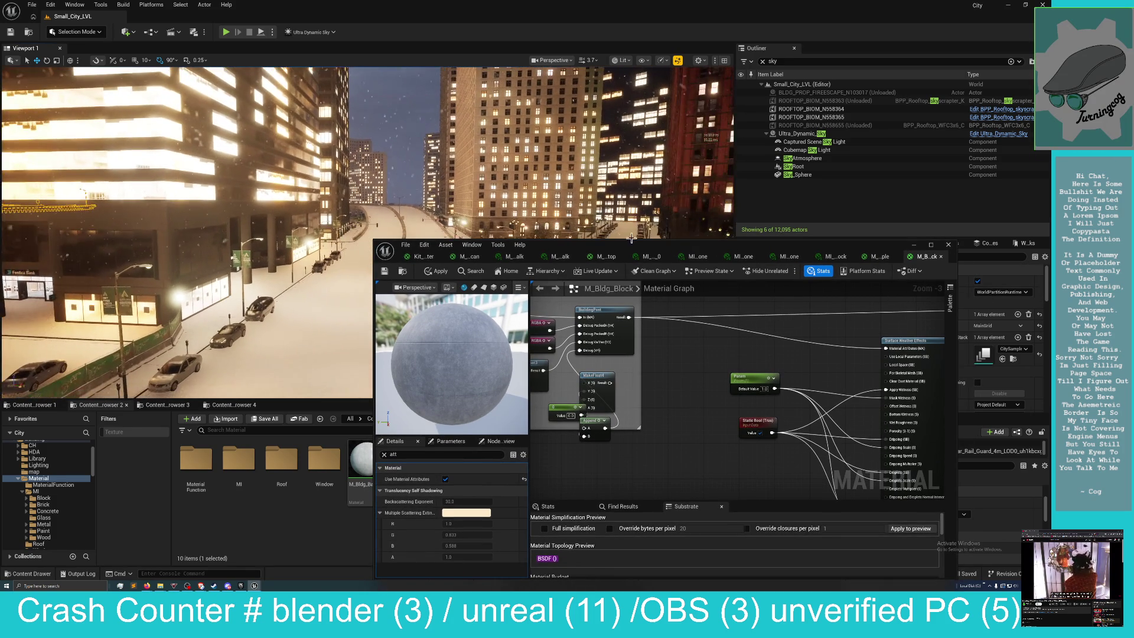
pyautogui.moveTo(667, 254); pyautogui.dragTo(1133, 229)
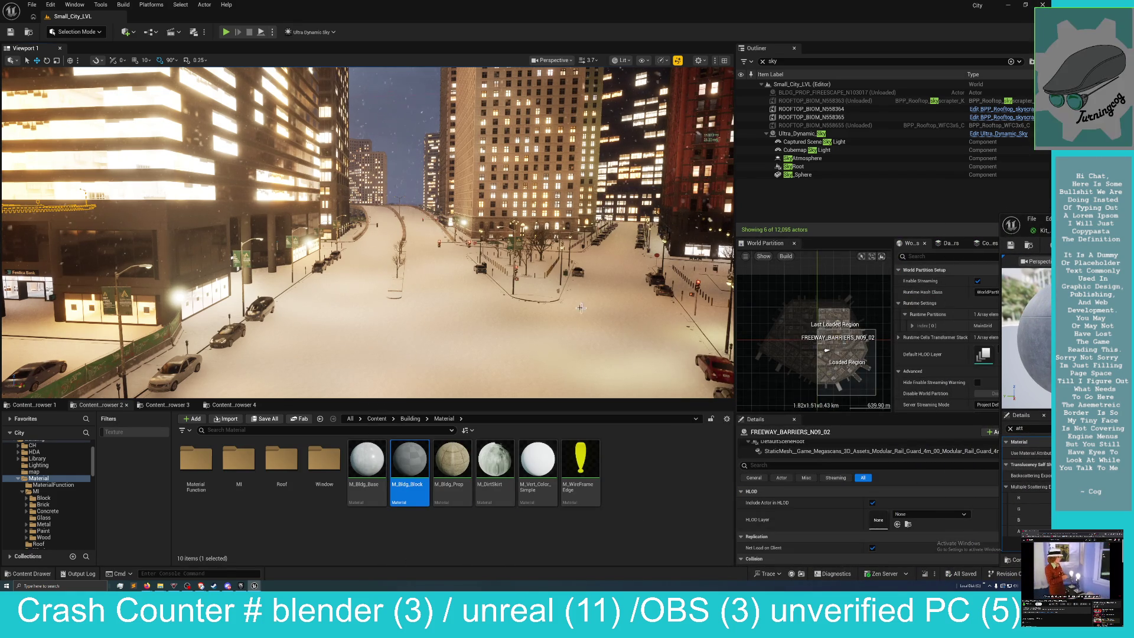
pyautogui.moveTo(587, 308); pyautogui.dragTo(524, 343)
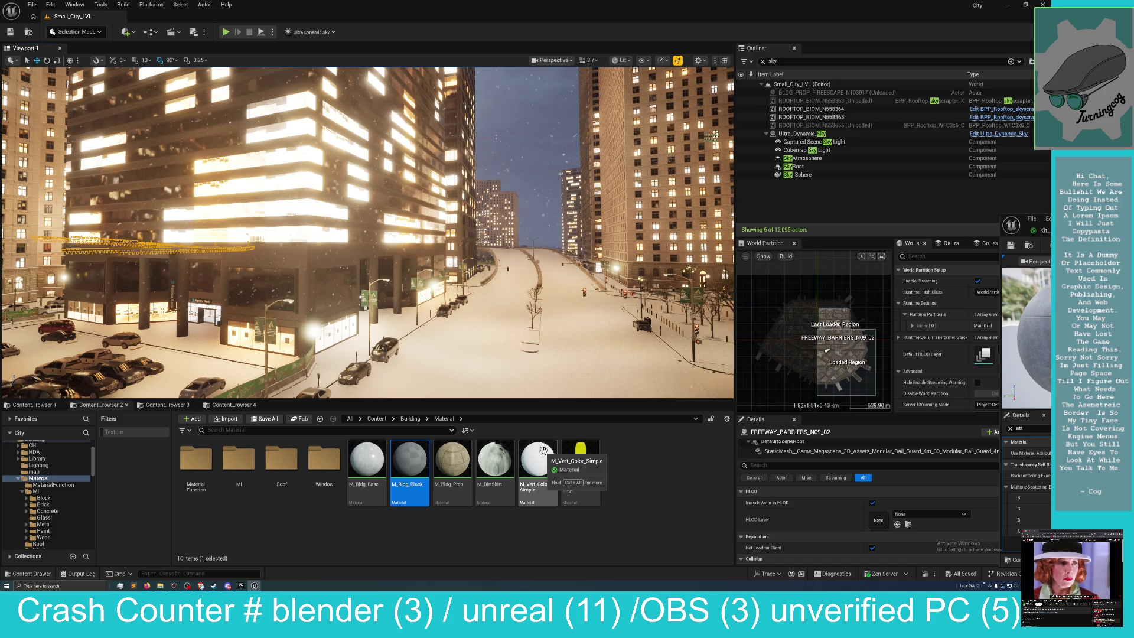
# Open M_Vert_Color_Simple, pan its graph, and move its editor to the right edge.
pyautogui.click(543, 451)
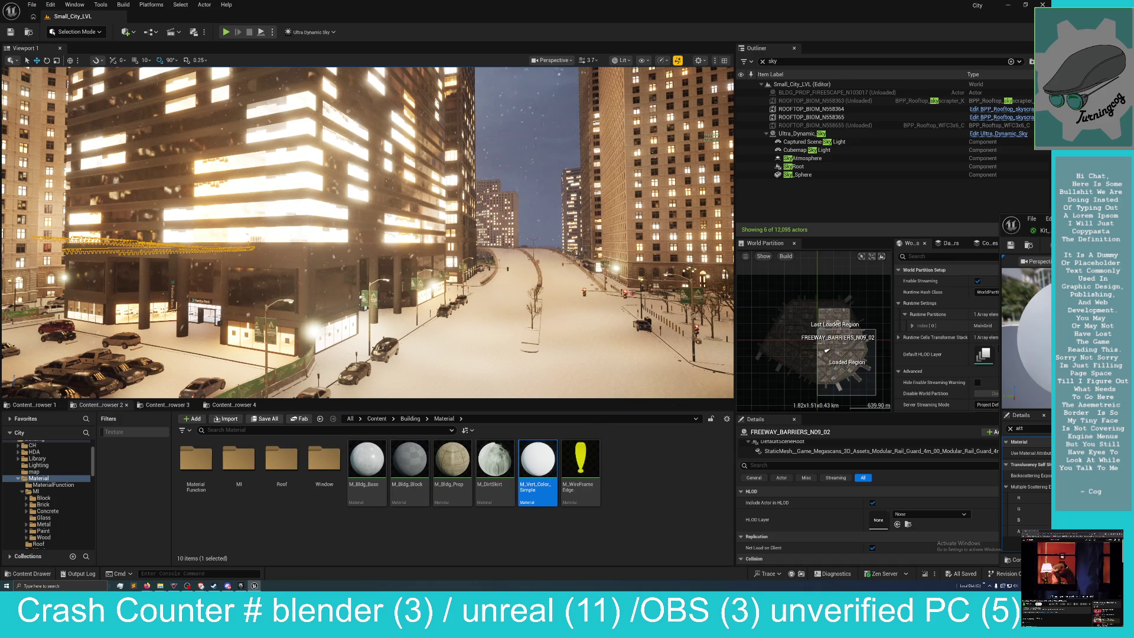
pyautogui.doubleClick(543, 450)
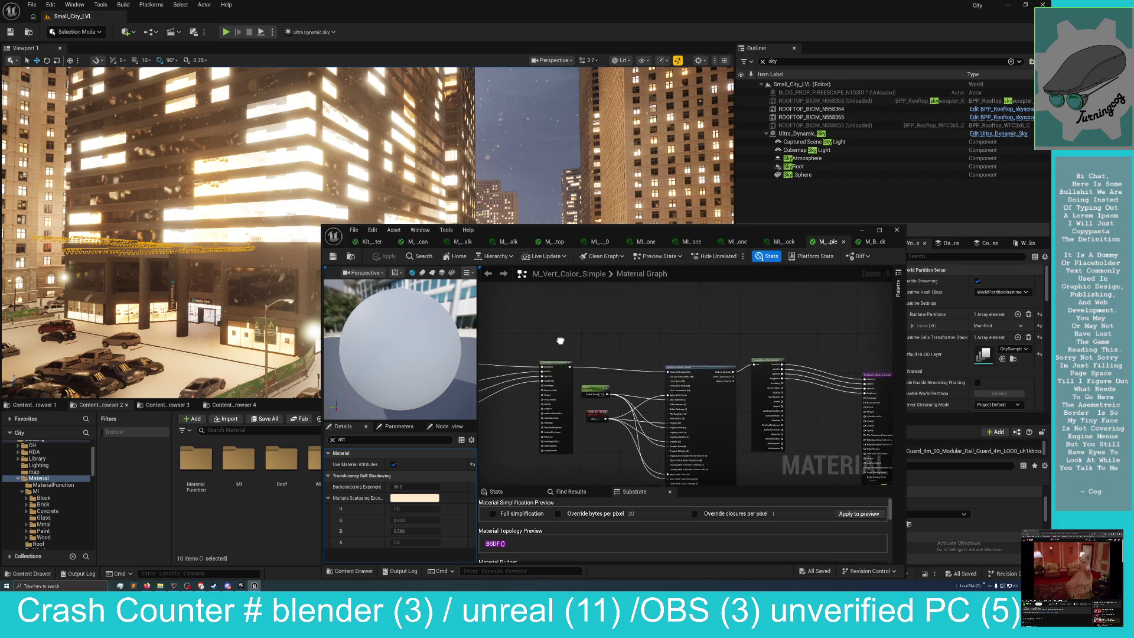
pyautogui.moveTo(619, 326)
pyautogui.mouseDown()
pyautogui.moveTo(577, 309)
pyautogui.moveTo(684, 324)
pyautogui.moveTo(558, 334)
pyautogui.mouseUp()
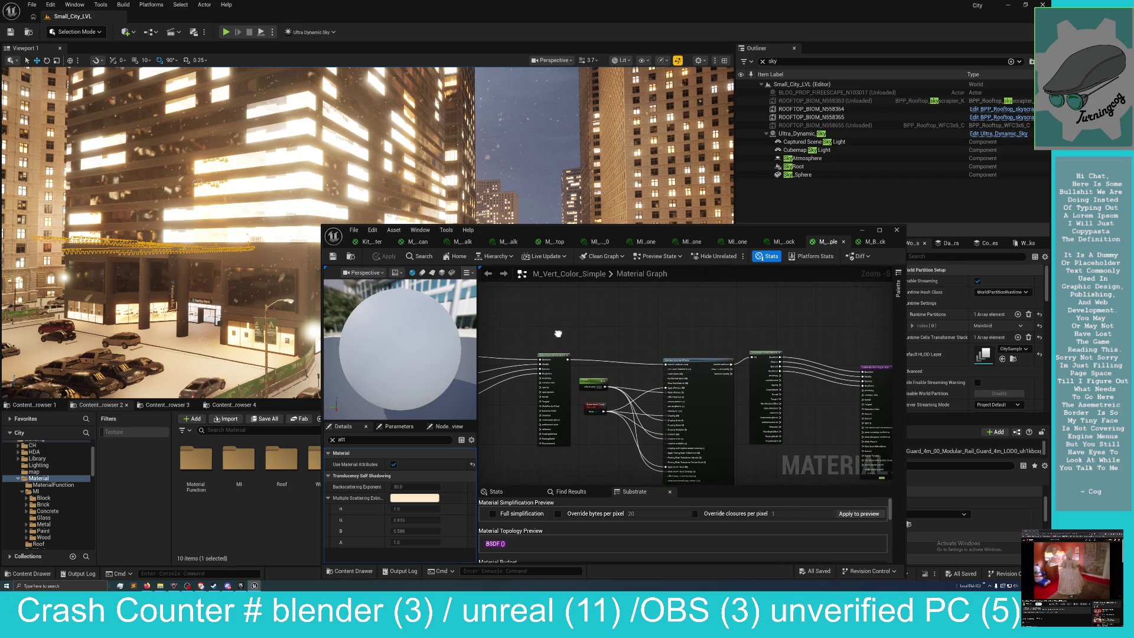
pyautogui.moveTo(691, 231)
pyautogui.mouseDown()
pyautogui.moveTo(736, 254)
pyautogui.moveTo(1133, 208)
pyautogui.mouseUp()
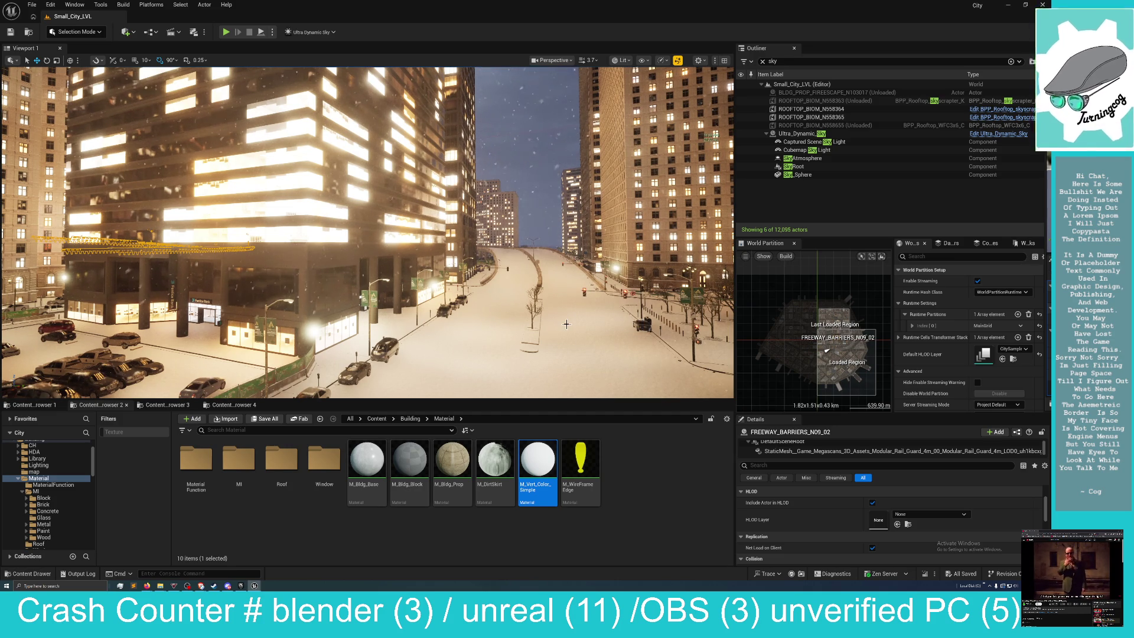
# Fly over the parking lot, select the ornate corner building, and open M_Bldg_Block from the Material folder.
pyautogui.moveTo(571, 336)
pyautogui.mouseDown()
pyautogui.moveTo(540, 348)
pyautogui.moveTo(417, 258)
pyautogui.moveTo(416, 272)
pyautogui.moveTo(390, 266)
pyautogui.mouseUp()
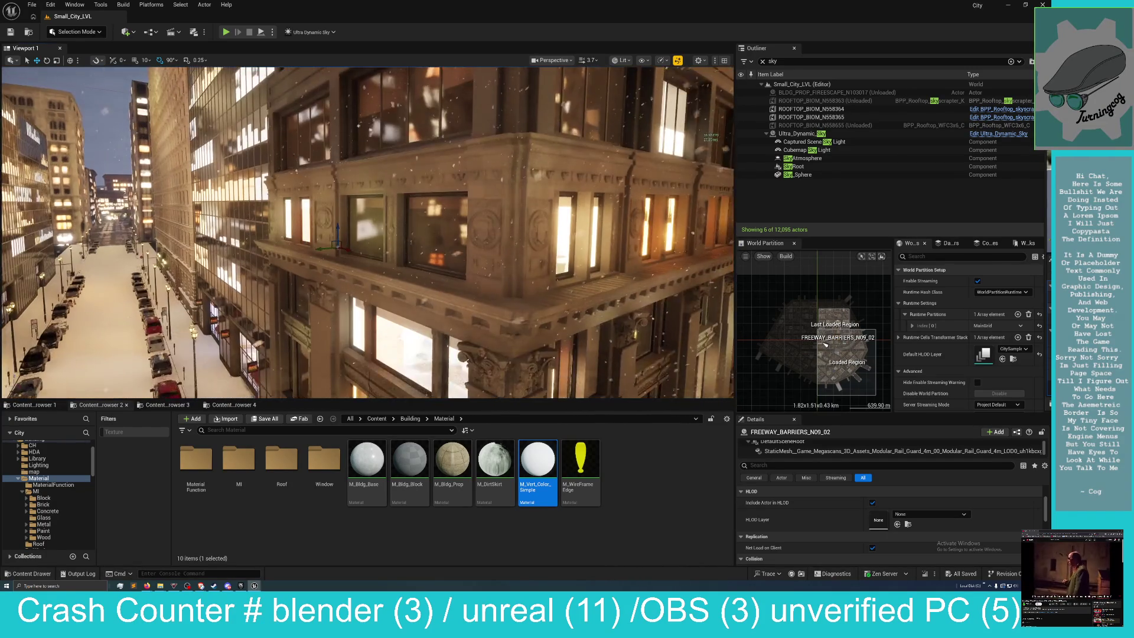
pyautogui.click(477, 205)
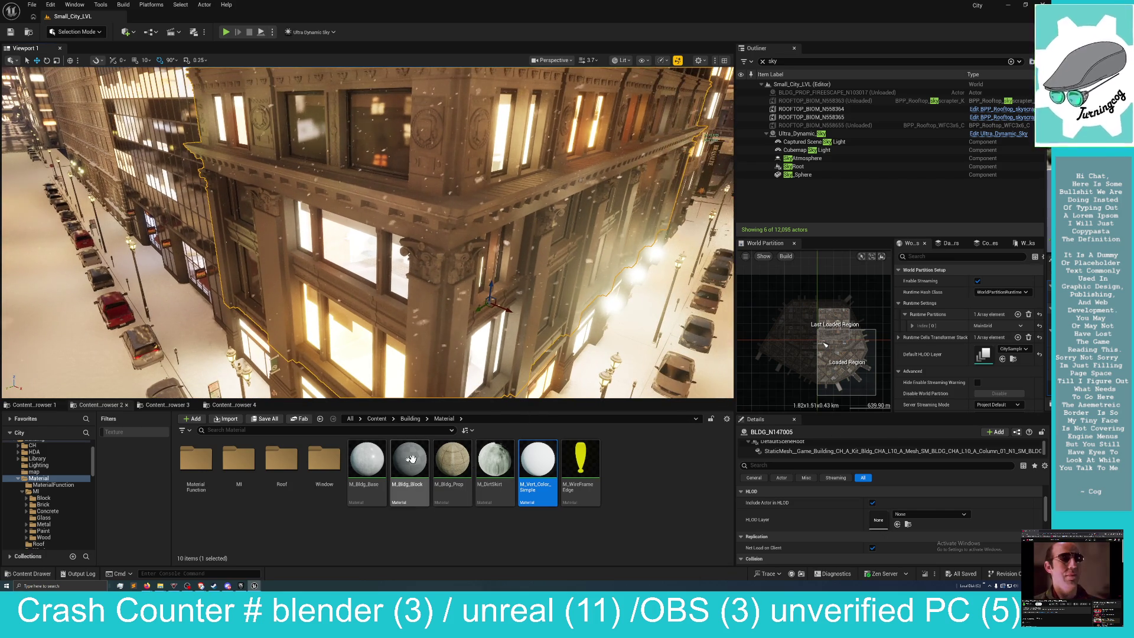
pyautogui.click(372, 460)
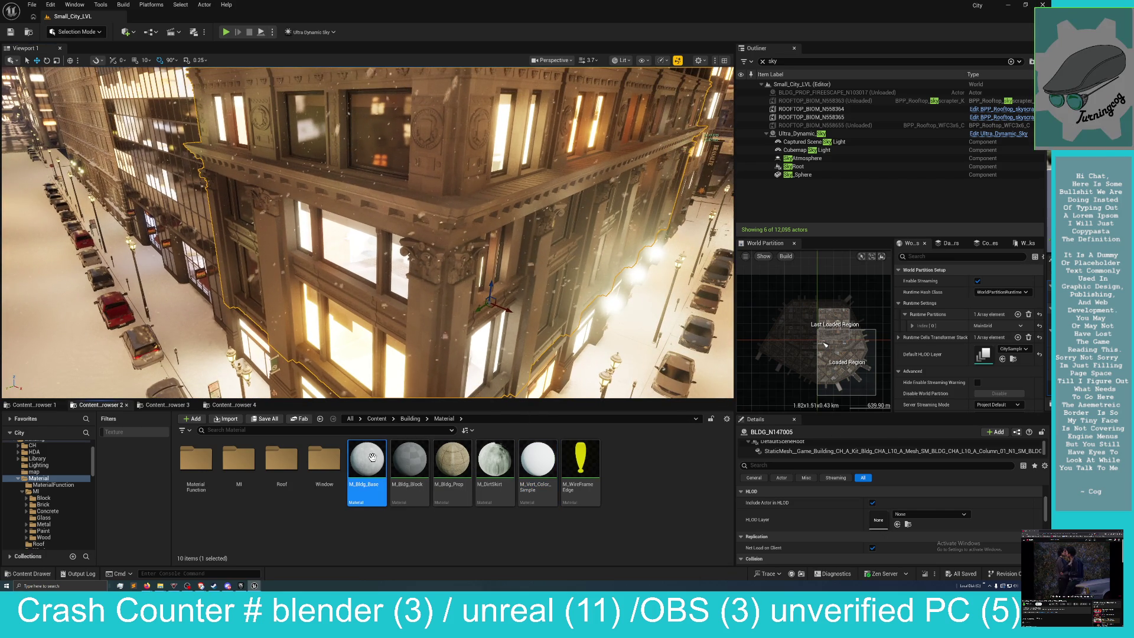
pyautogui.click(424, 456)
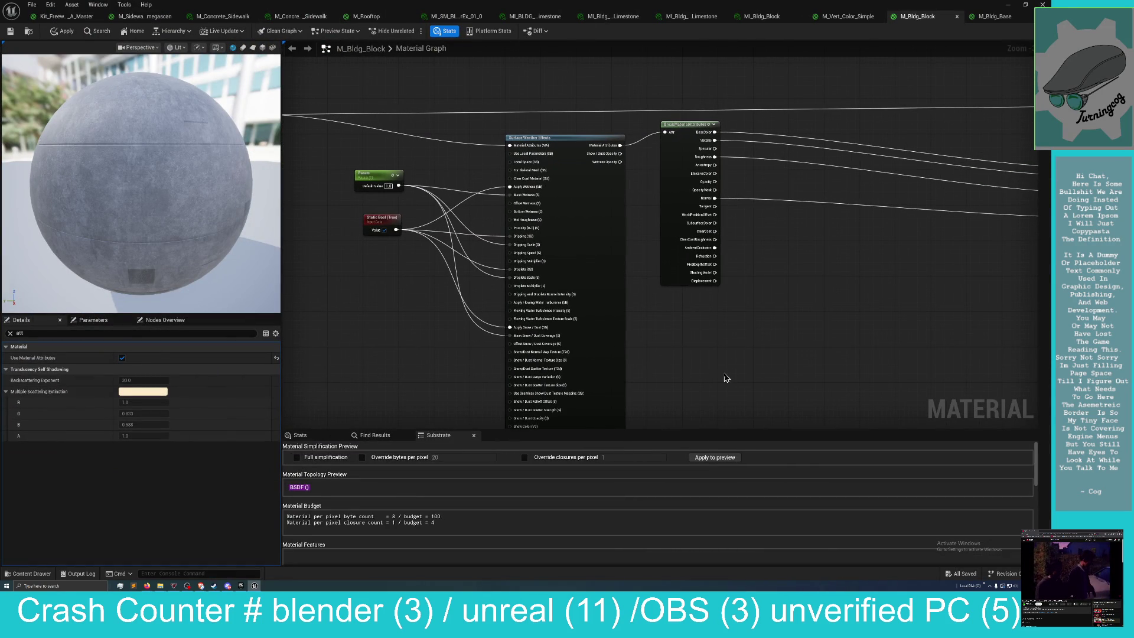
# Switch to the M_Bldg_Base graph and drag its output node far right, then reframe it.
pyautogui.moveTo(682, 367)
pyautogui.mouseDown()
pyautogui.moveTo(652, 350)
pyautogui.moveTo(607, 364)
pyautogui.moveTo(659, 356)
pyautogui.mouseUp()
pyautogui.scroll(-3, 682, 355)
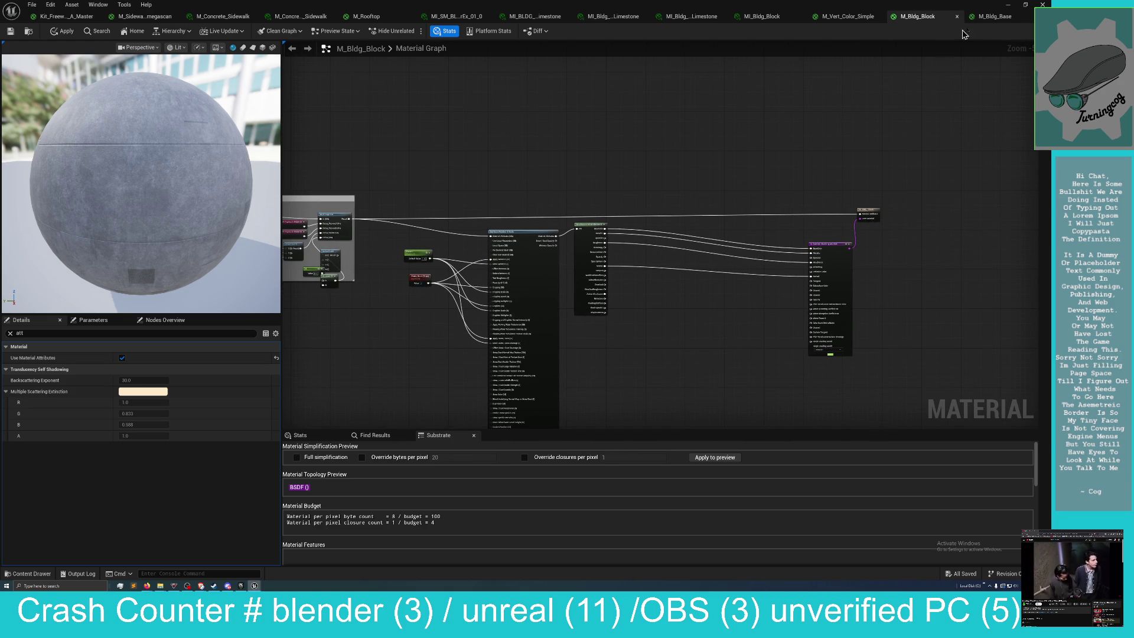
pyautogui.click(988, 16)
pyautogui.scroll(4, 644, 225)
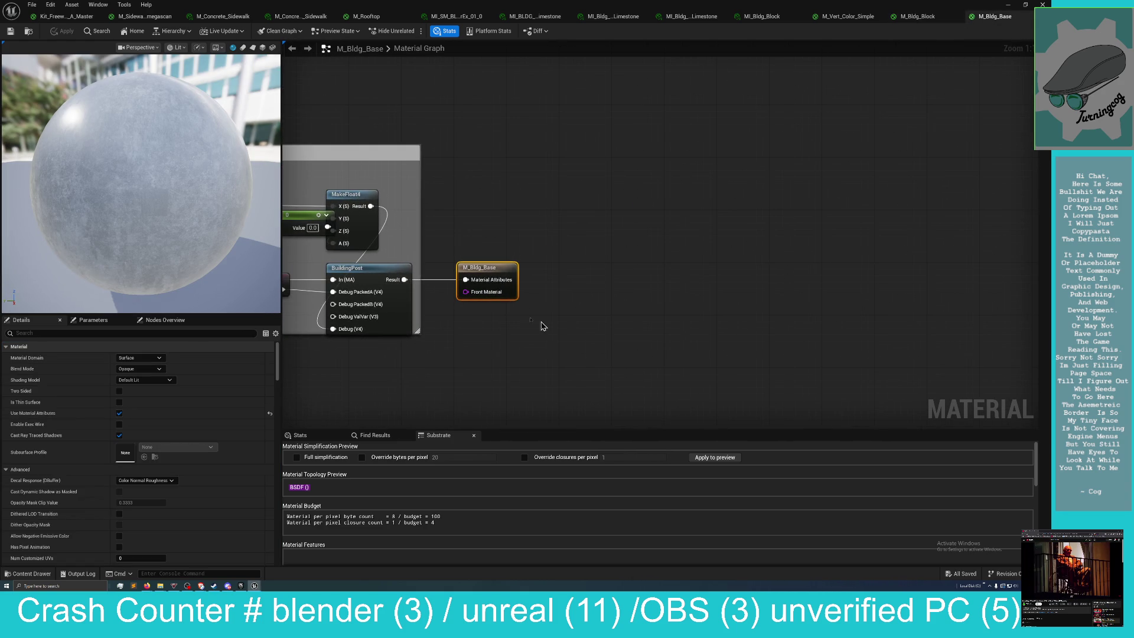
pyautogui.moveTo(493, 275); pyautogui.dragTo(964, 261)
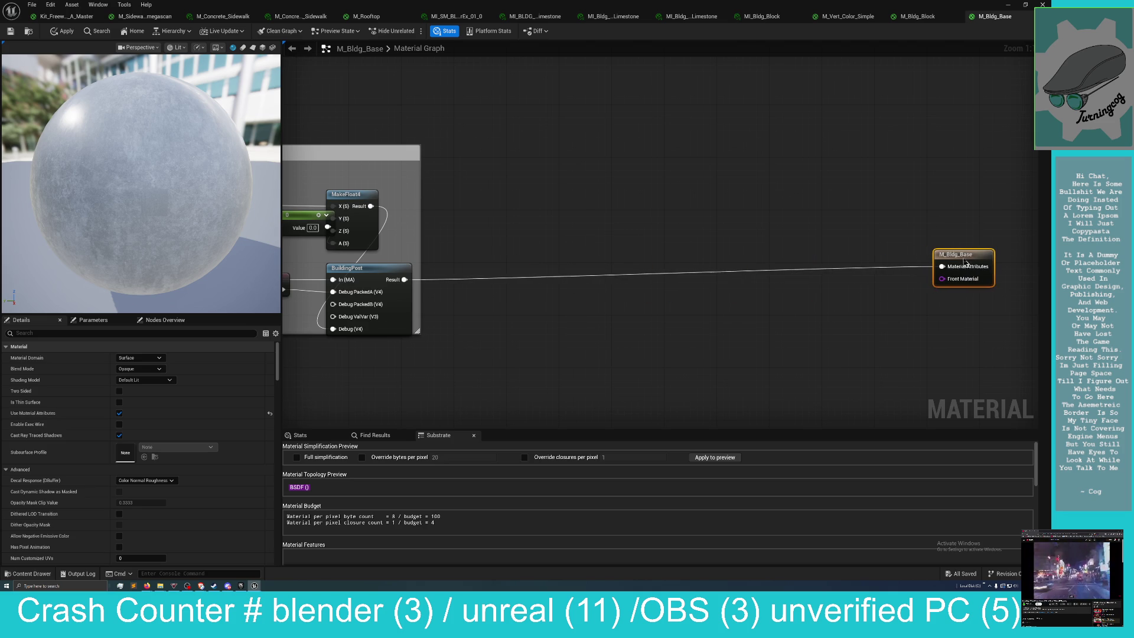
pyautogui.moveTo(790, 351)
pyautogui.mouseDown()
pyautogui.moveTo(696, 342)
pyautogui.moveTo(717, 319)
pyautogui.moveTo(699, 299)
pyautogui.mouseUp()
pyautogui.moveTo(615, 268); pyautogui.dragTo(642, 213)
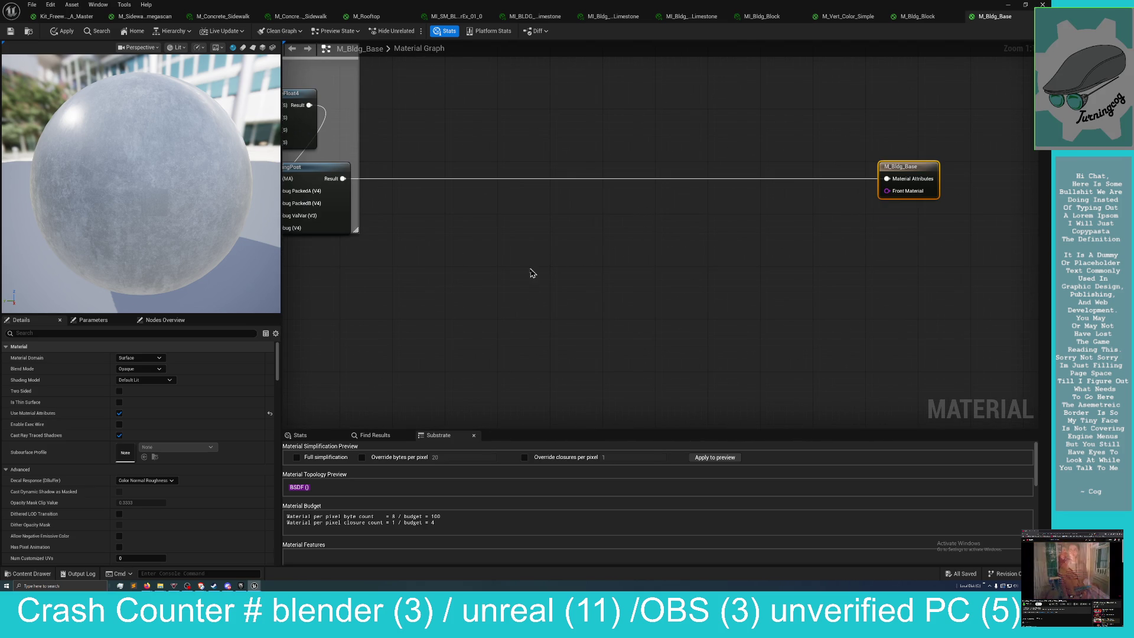
# Paste the Surface Weather Effects group and wire BuildingPost Result into its Material Attributes.
pyautogui.rightClick(496, 283)
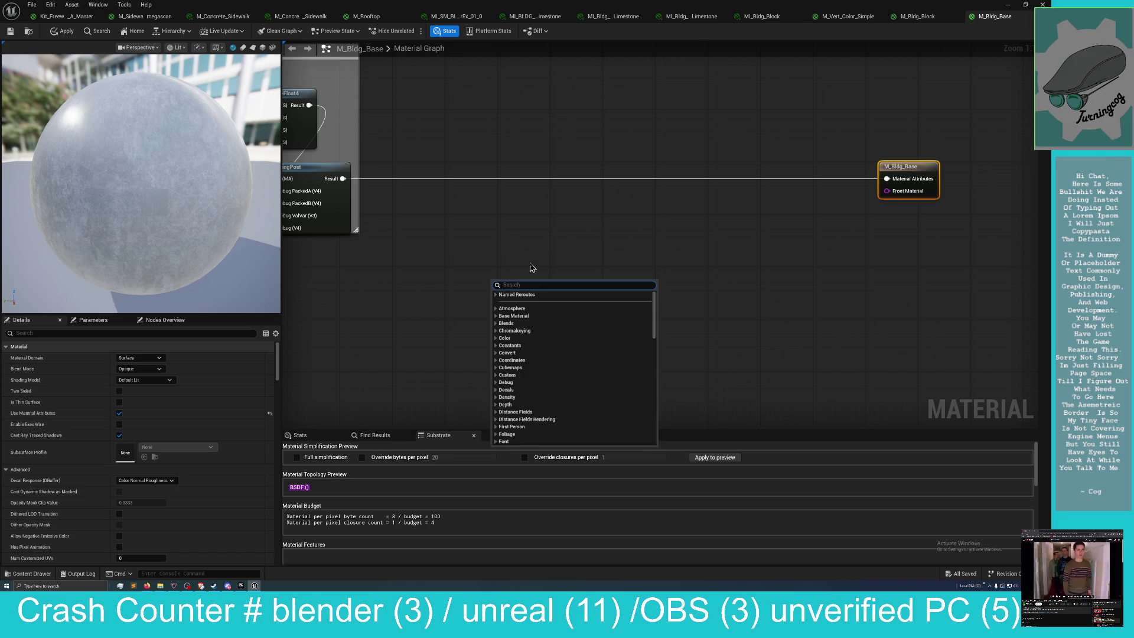
pyautogui.press('Escape')
pyautogui.hotkey('ctrl', 'v')
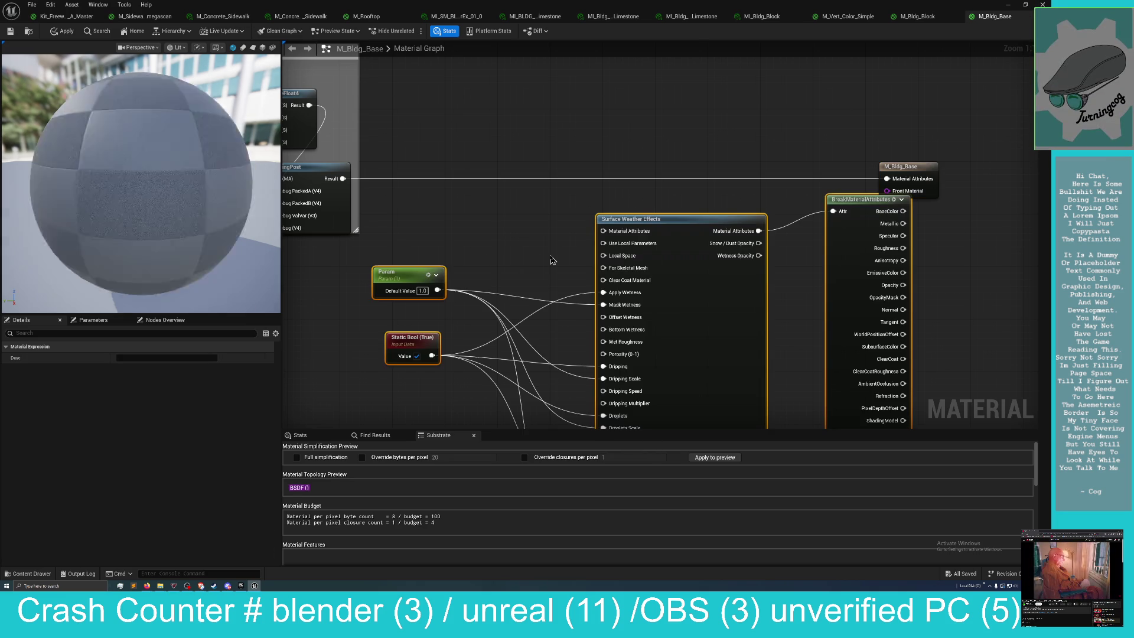
pyautogui.moveTo(343, 178); pyautogui.dragTo(603, 233)
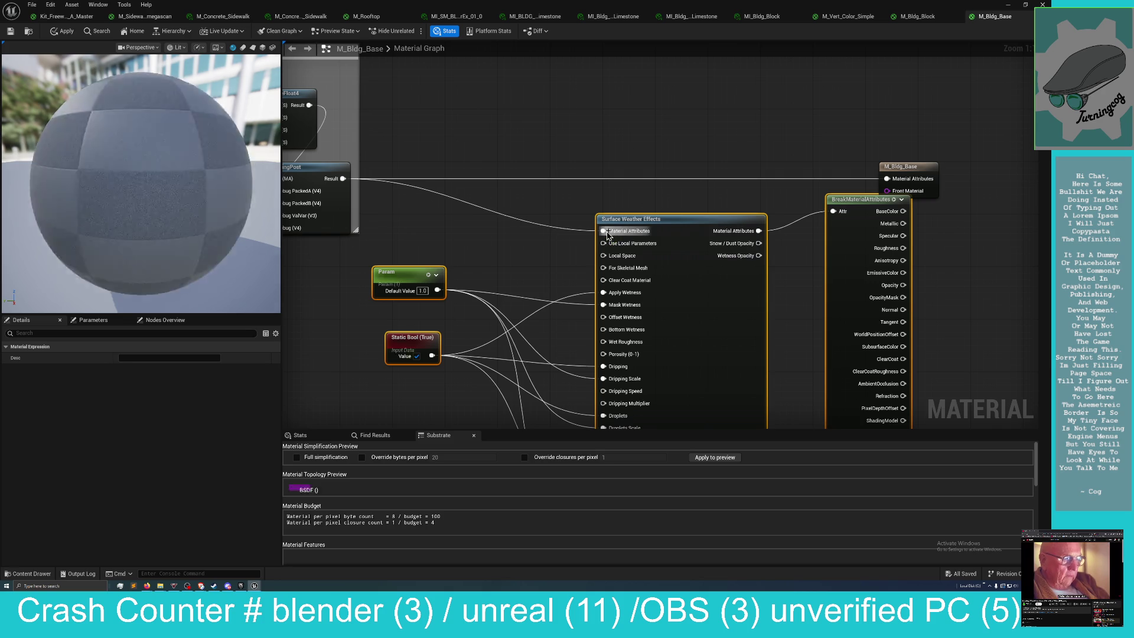
pyautogui.click(621, 199)
pyautogui.moveTo(665, 193); pyautogui.dragTo(508, 199)
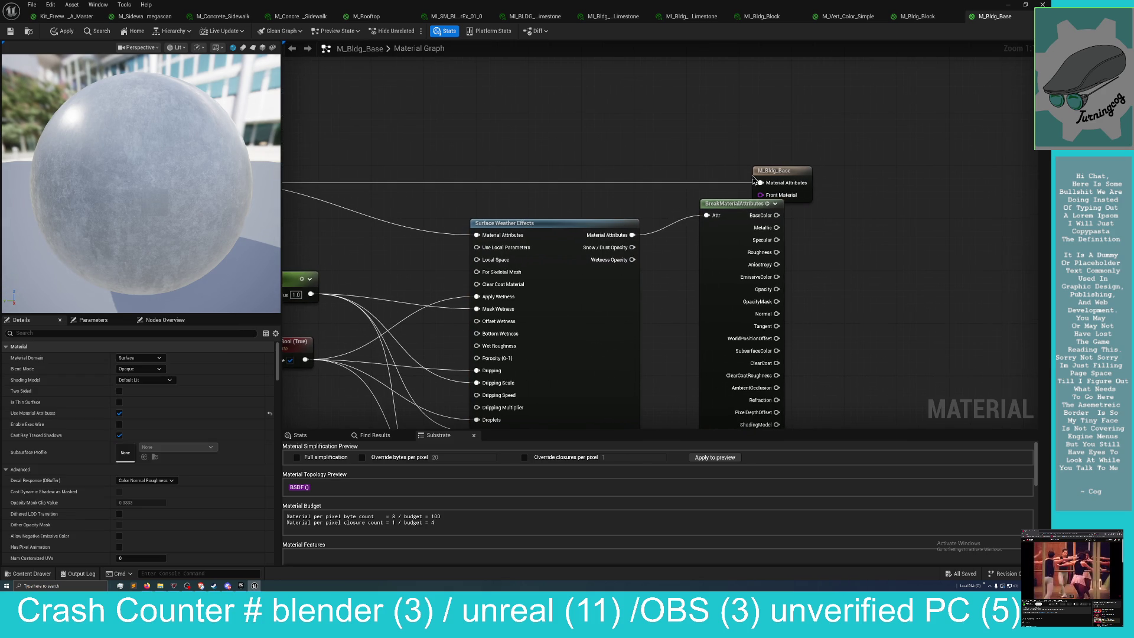
pyautogui.moveTo(755, 179); pyautogui.dragTo(885, 179)
# Filter Details by 'att' and turn off Use Material Attributes on the output.
pyautogui.click(90, 334)
pyautogui.write('at')
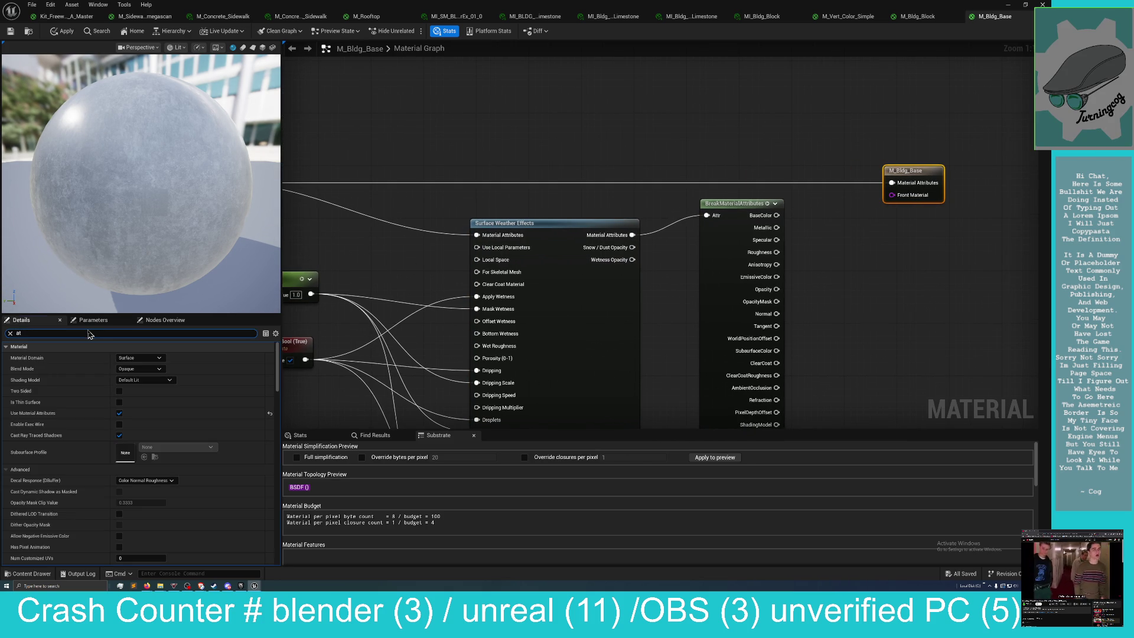
pyautogui.click(678, 284)
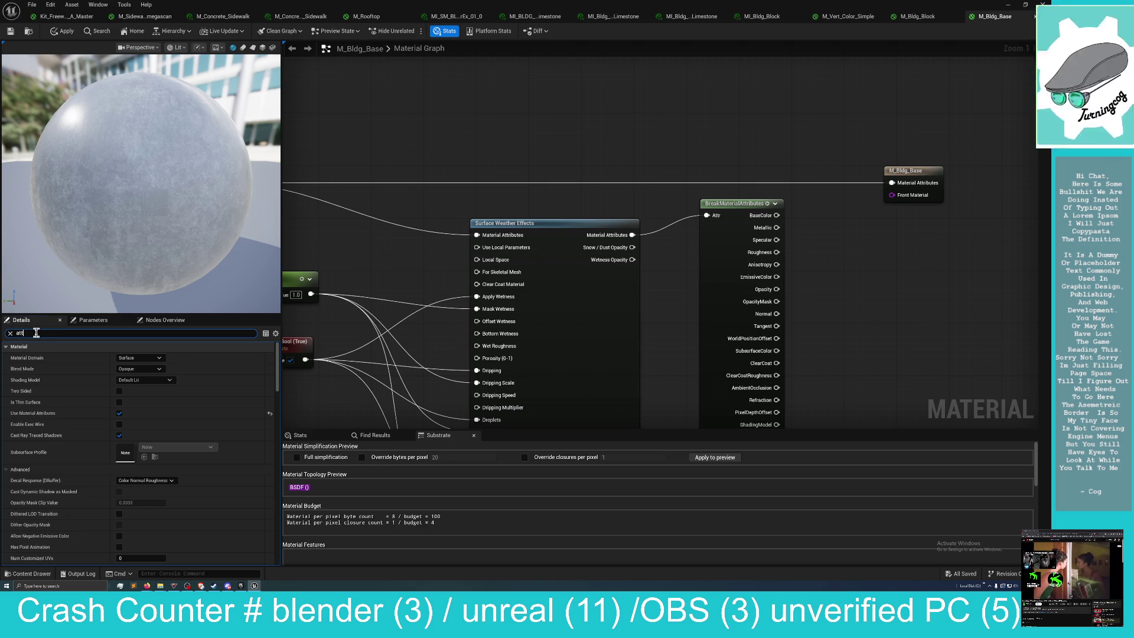
pyautogui.write('t')
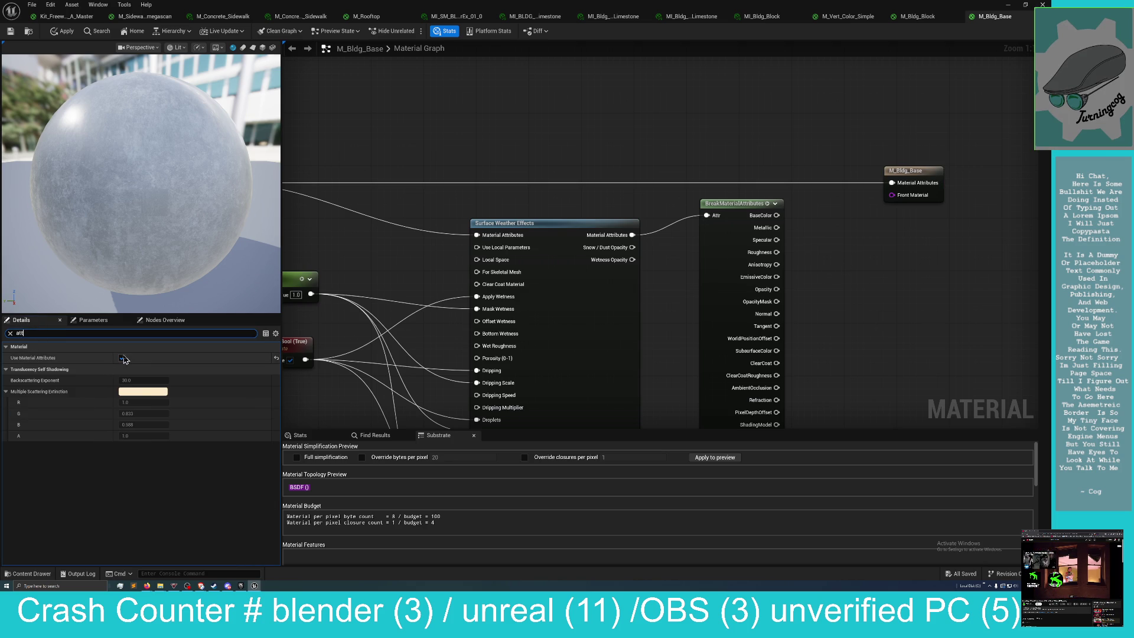
pyautogui.click(122, 358)
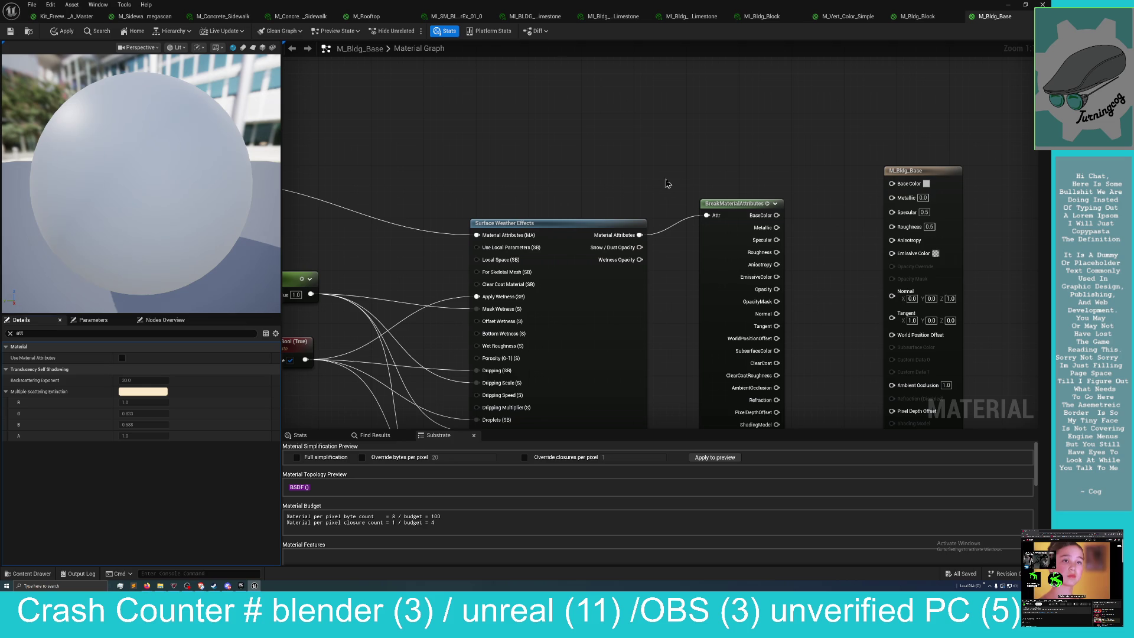
# Wire BreakMaterialAttributes' BaseColor, Metallic, Roughness and Normal pins into the matching output inputs.
pyautogui.moveTo(799, 177)
pyautogui.mouseDown()
pyautogui.moveTo(587, 157)
pyautogui.moveTo(523, 168)
pyautogui.mouseUp()
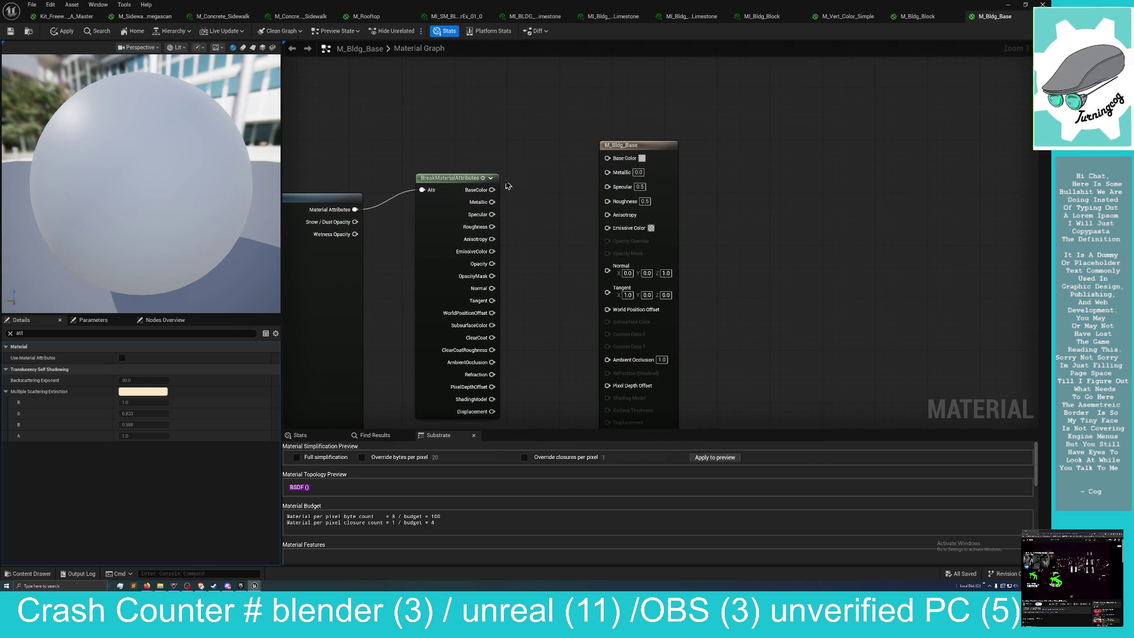
pyautogui.moveTo(492, 189); pyautogui.dragTo(607, 157)
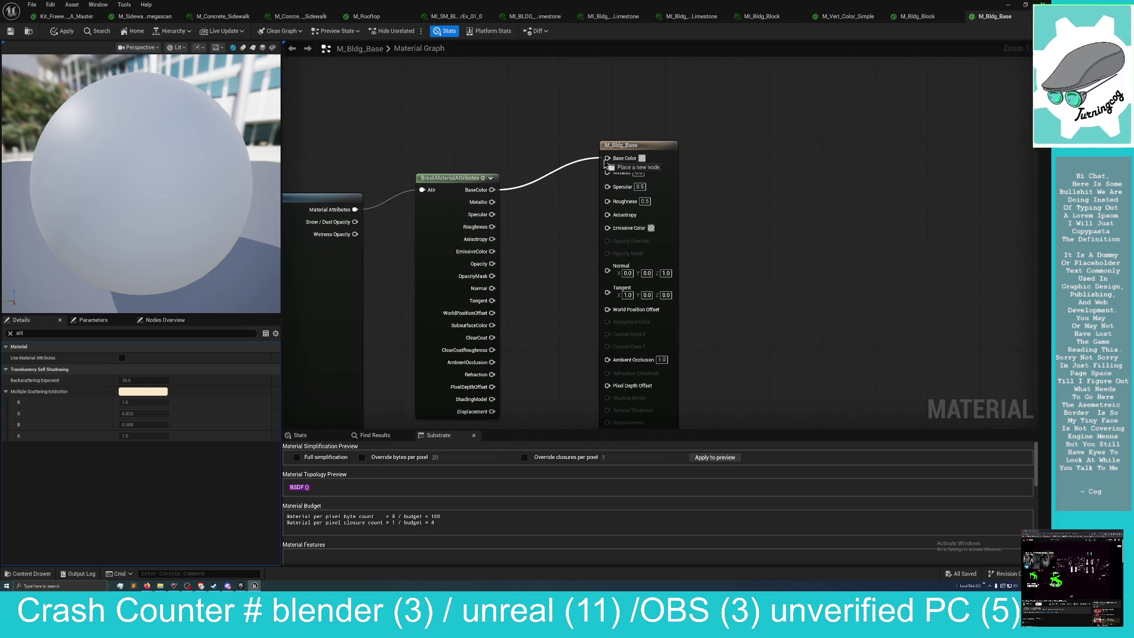
pyautogui.moveTo(492, 202); pyautogui.dragTo(607, 170)
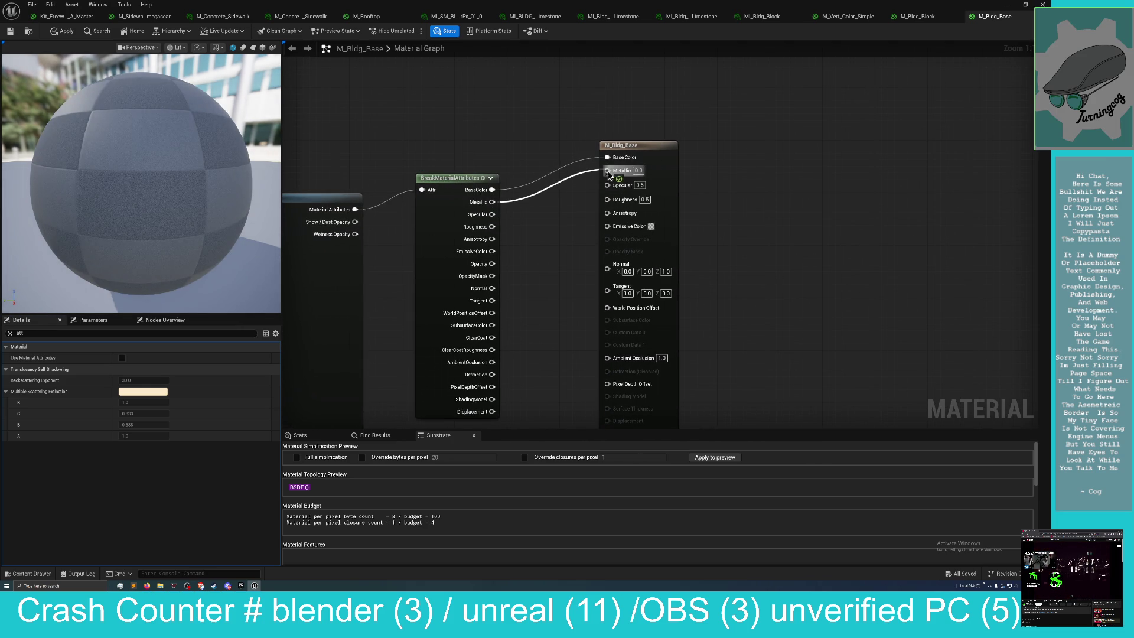
pyautogui.moveTo(492, 227); pyautogui.dragTo(608, 197)
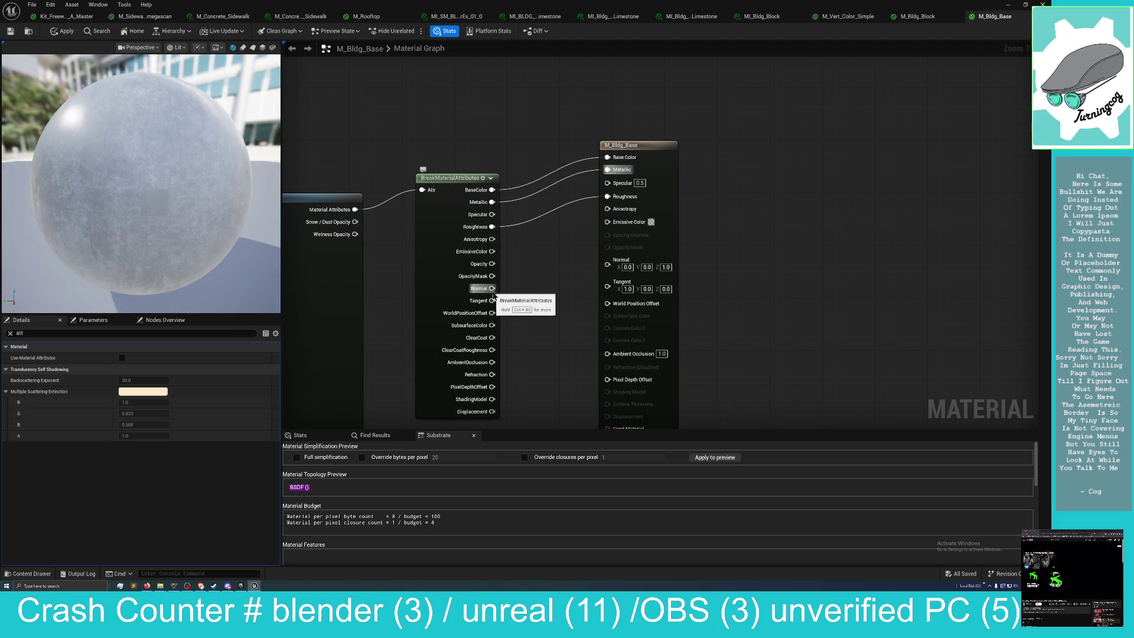
pyautogui.moveTo(492, 289); pyautogui.dragTo(607, 265)
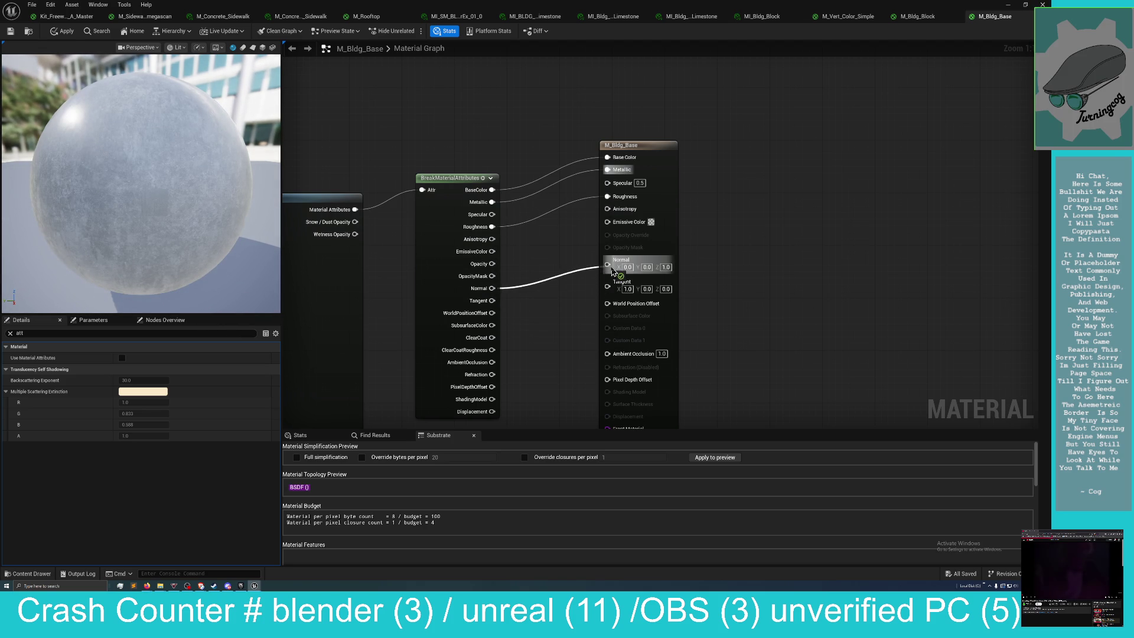
pyautogui.moveTo(519, 324); pyautogui.dragTo(526, 230)
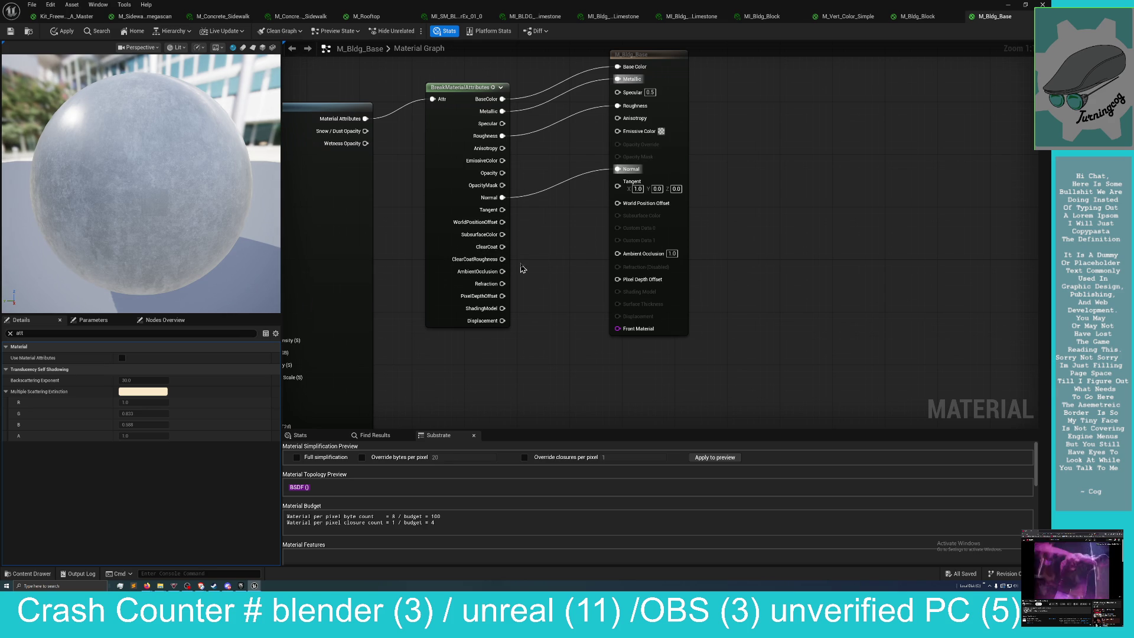
pyautogui.scroll(-2, 524, 268)
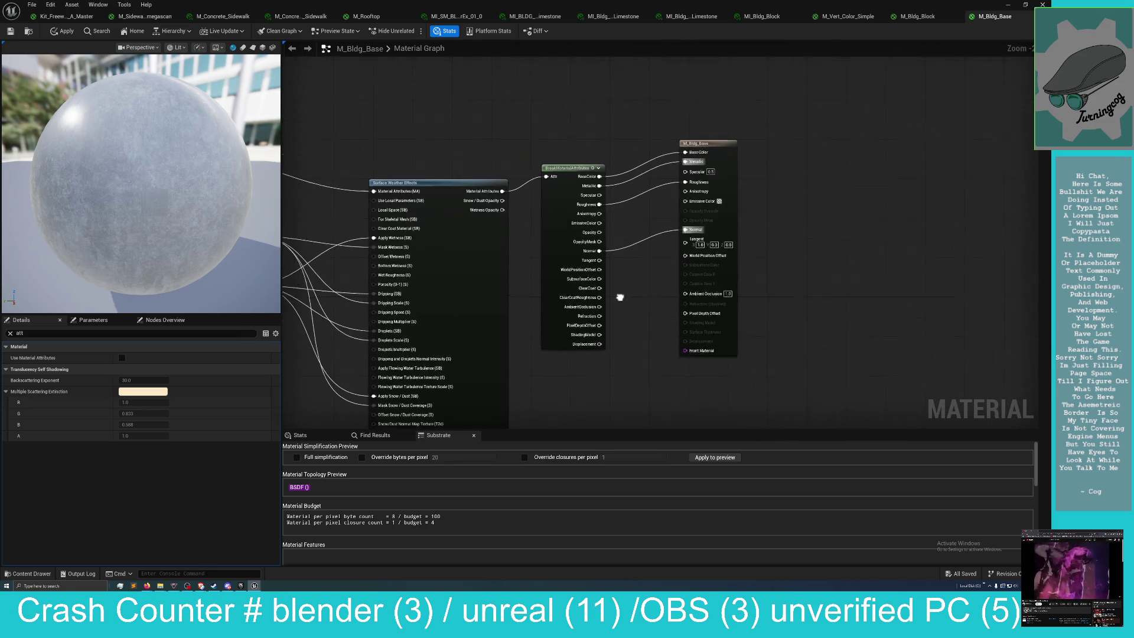
pyautogui.click(698, 179)
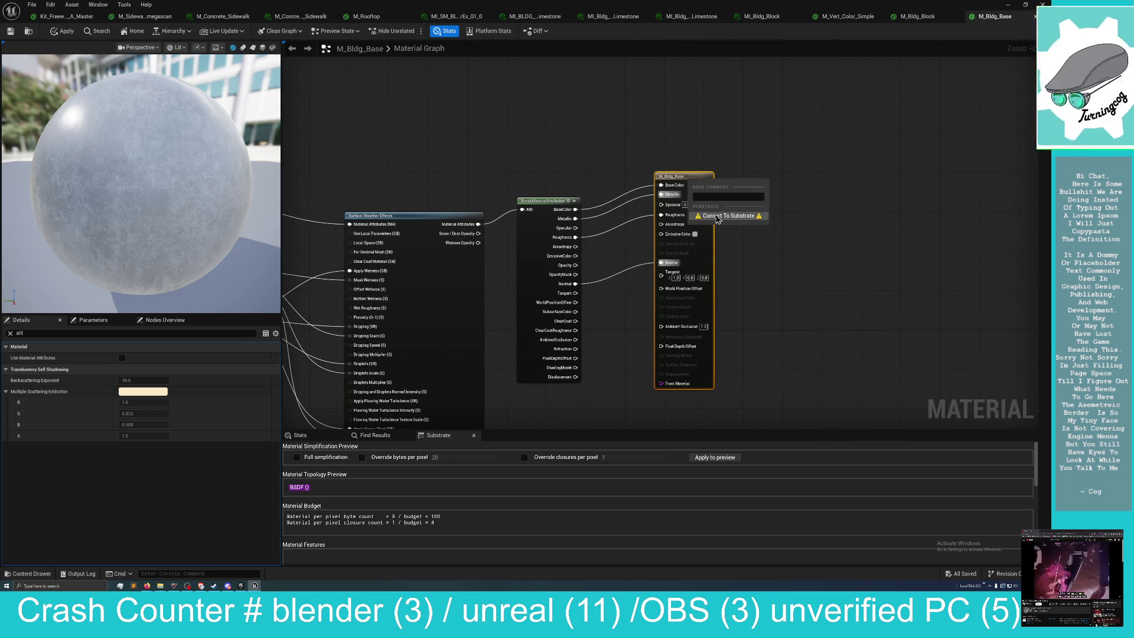
# Convert M_Bldg_Base's output to Substrate and delete the black and white Constant3Vector nodes.
pyautogui.click(718, 216)
pyautogui.click(121, 358)
pyautogui.moveTo(624, 349)
pyautogui.mouseDown()
pyautogui.moveTo(618, 331)
pyautogui.moveTo(567, 329)
pyautogui.mouseUp()
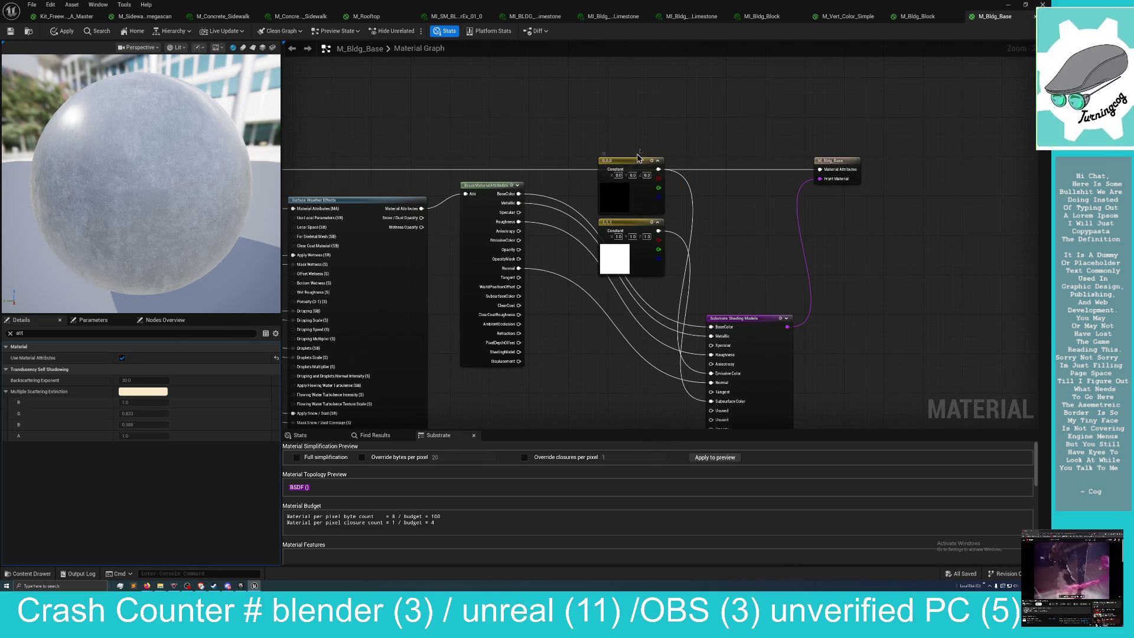
pyautogui.moveTo(635, 165); pyautogui.dragTo(673, 76)
pyautogui.moveTo(637, 230)
pyautogui.mouseDown()
pyautogui.moveTo(679, 189)
pyautogui.moveTo(653, 85)
pyautogui.moveTo(643, 91)
pyautogui.mouseUp()
pyautogui.moveTo(562, 78)
pyautogui.mouseDown()
pyautogui.moveTo(589, 101)
pyautogui.moveTo(714, 103)
pyautogui.mouseUp()
pyautogui.press('Delete')
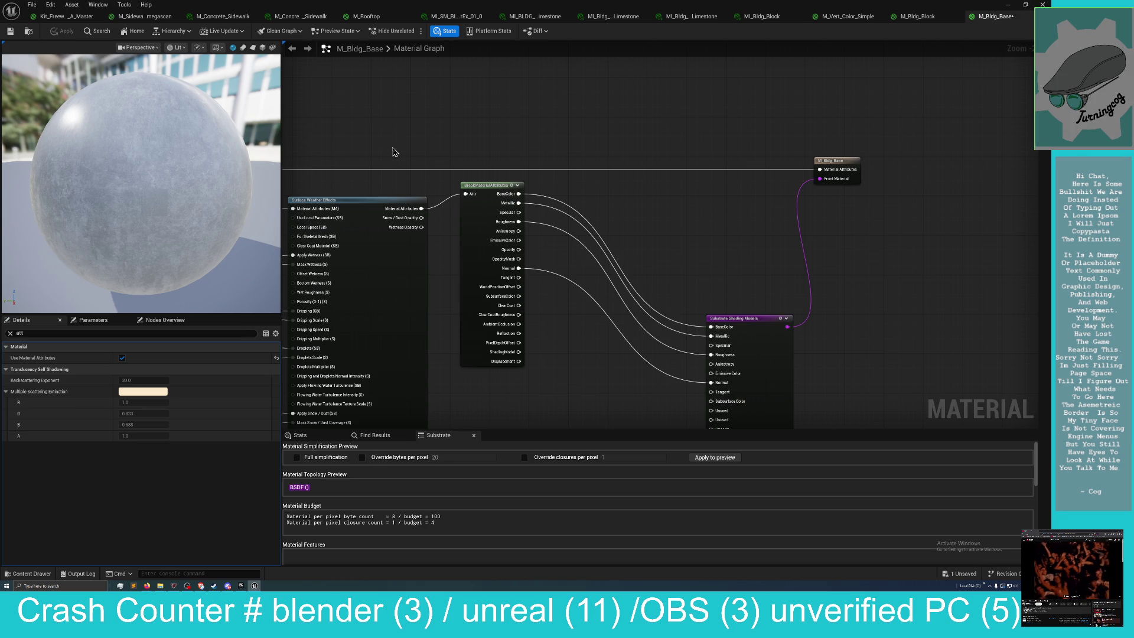
# Move the Param node up-right and align the Static Bool node beside their connections.
pyautogui.moveTo(416, 148); pyautogui.dragTo(611, 133)
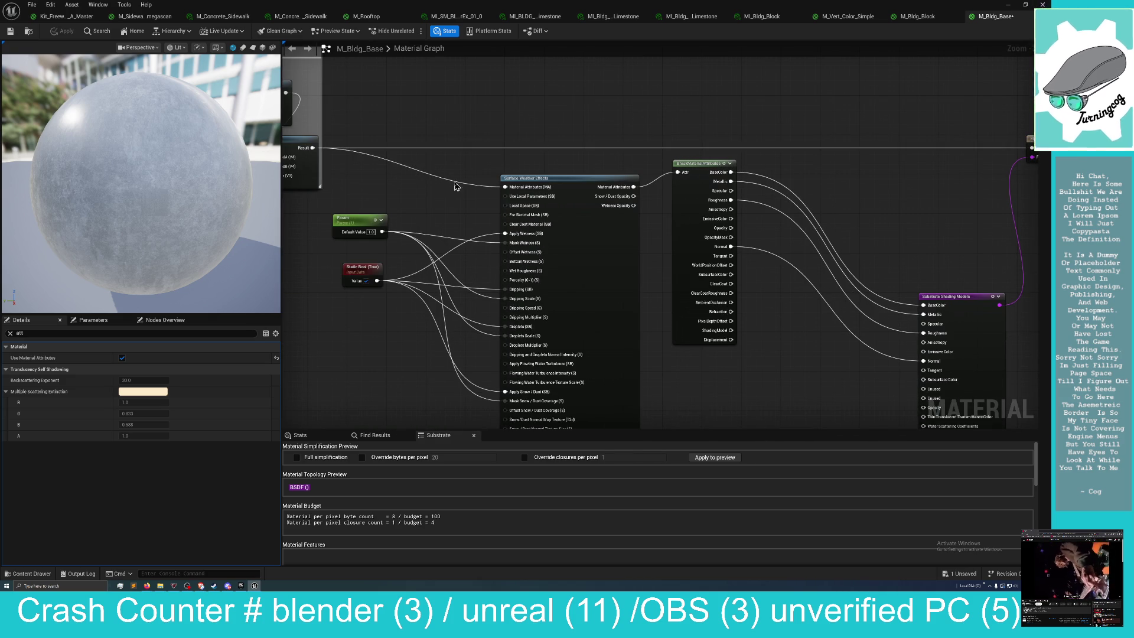
pyautogui.moveTo(415, 194); pyautogui.dragTo(530, 191)
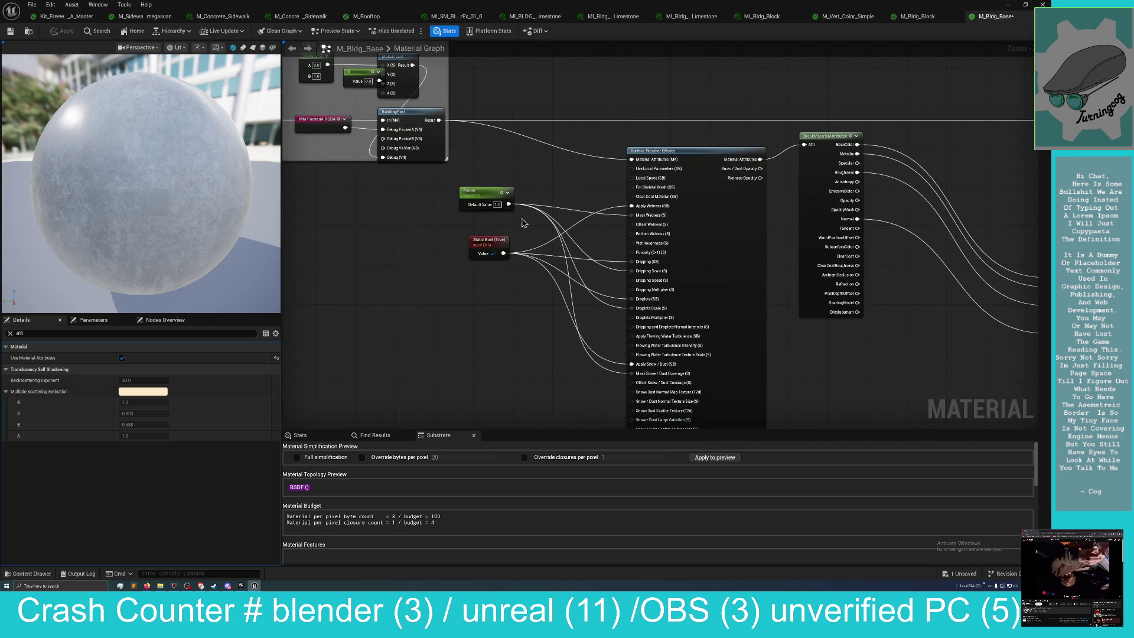
pyautogui.scroll(1, 512, 226)
pyautogui.scroll(1, 479, 228)
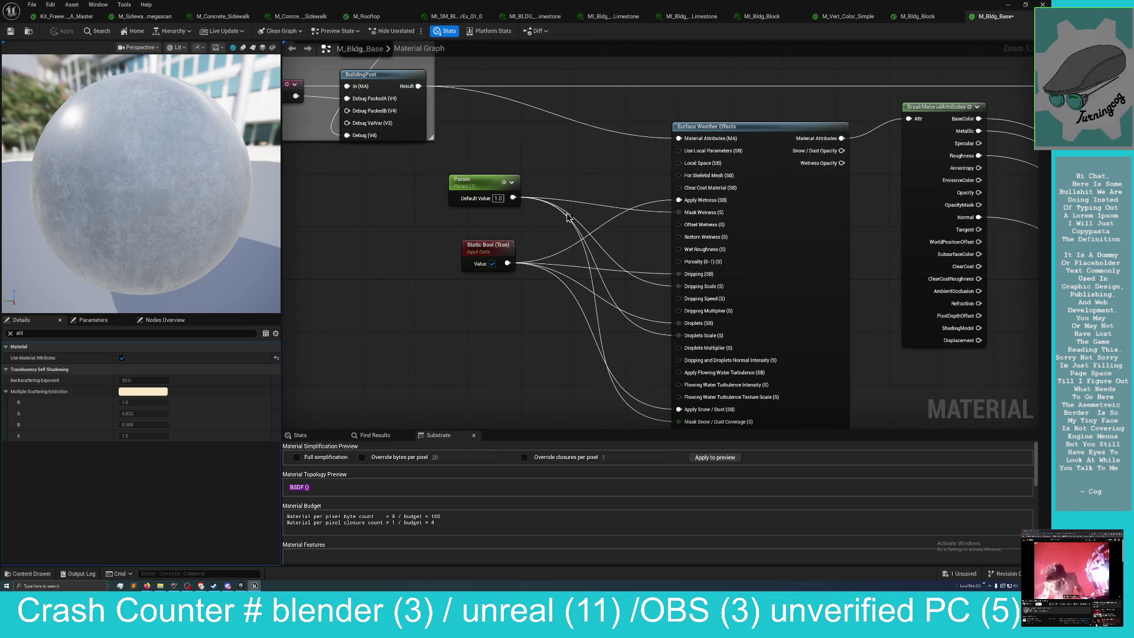
pyautogui.moveTo(496, 182); pyautogui.dragTo(548, 161)
pyautogui.moveTo(489, 239)
pyautogui.mouseDown()
pyautogui.moveTo(527, 230)
pyautogui.moveTo(510, 199)
pyautogui.mouseUp()
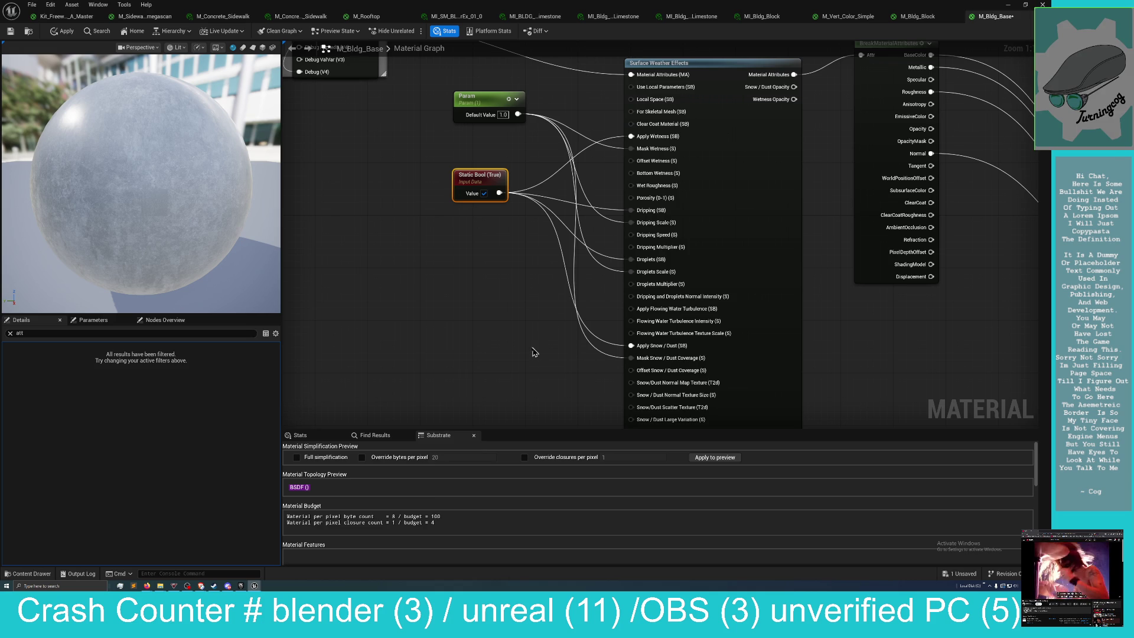
pyautogui.scroll(-3, 524, 352)
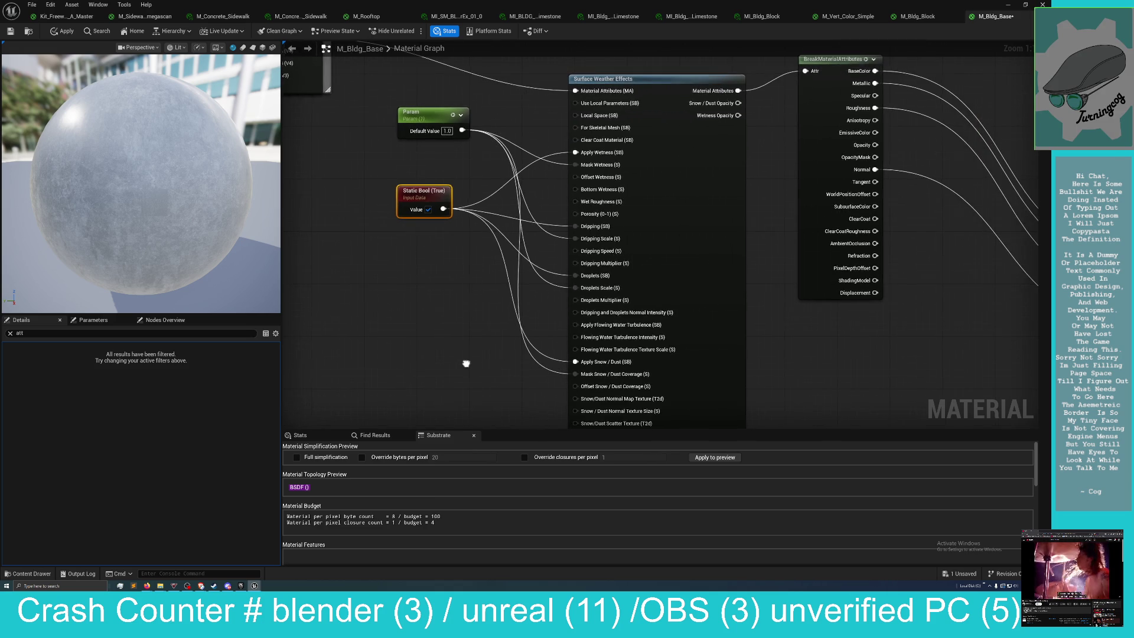
pyautogui.moveTo(473, 362); pyautogui.dragTo(477, 350)
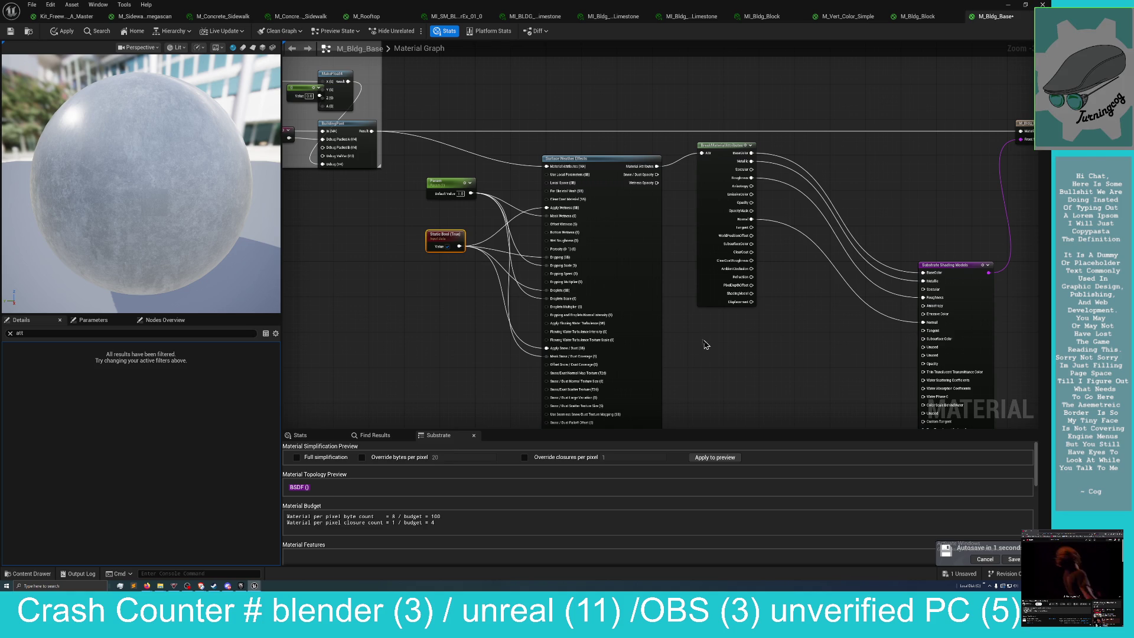
pyautogui.moveTo(712, 357)
pyautogui.mouseDown()
pyautogui.moveTo(711, 337)
pyautogui.moveTo(716, 349)
pyautogui.moveTo(743, 341)
pyautogui.moveTo(490, 372)
pyautogui.moveTo(573, 335)
pyautogui.mouseUp()
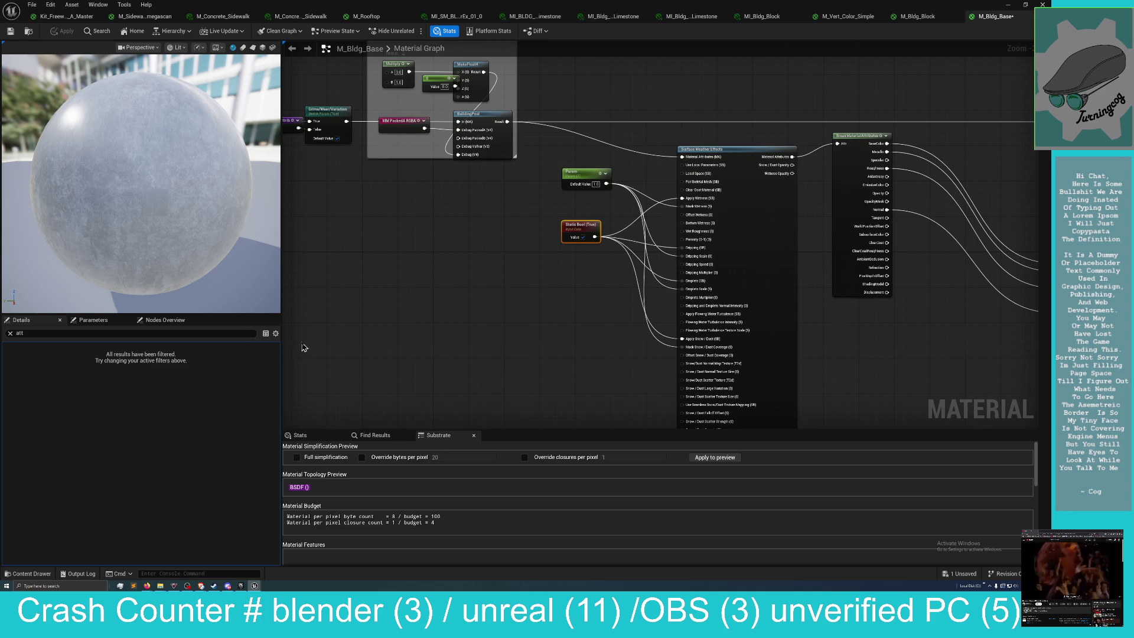
# Save the M_Bldg_Base material from the unsaved-content list.
pyautogui.click(960, 574)
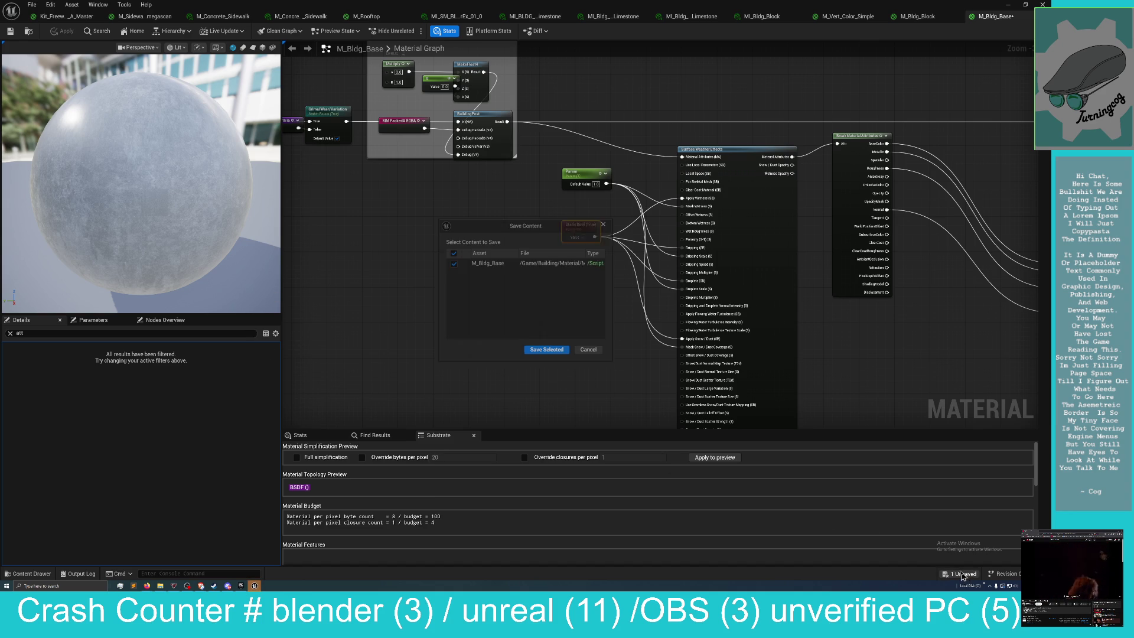
pyautogui.click(538, 352)
pyautogui.moveTo(471, 323)
pyautogui.mouseDown()
pyautogui.moveTo(481, 297)
pyautogui.moveTo(496, 308)
pyautogui.mouseUp()
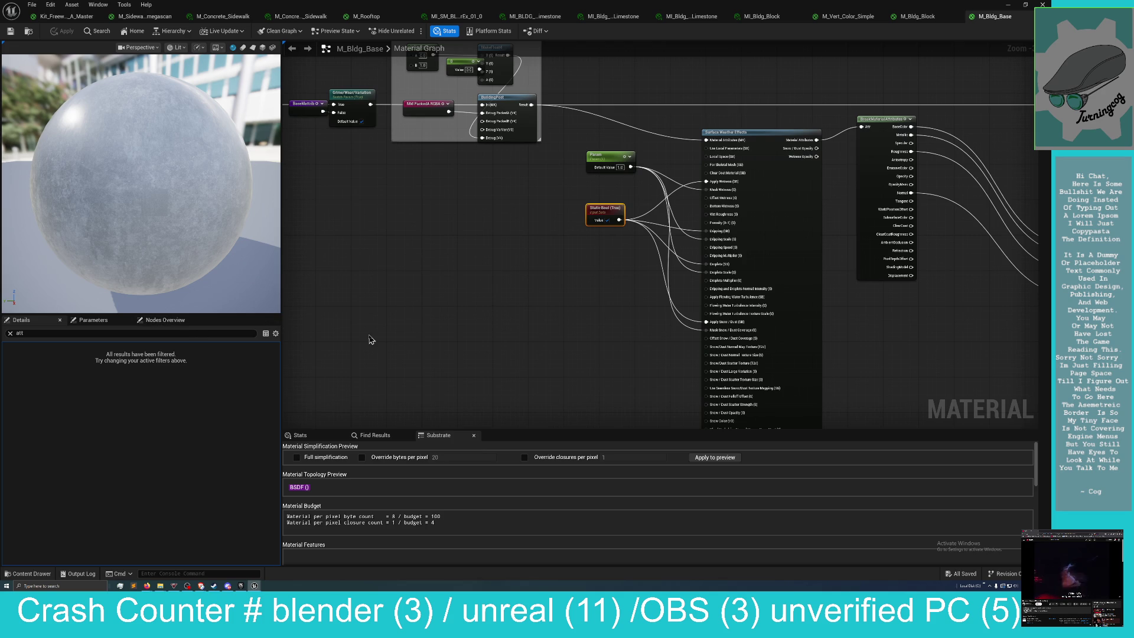
pyautogui.moveTo(385, 334); pyautogui.dragTo(403, 340)
# Clear the Details filter and move the material editor aside to reveal Small_City_LVL.
pyautogui.click(18, 335)
pyautogui.press('BackSpace')
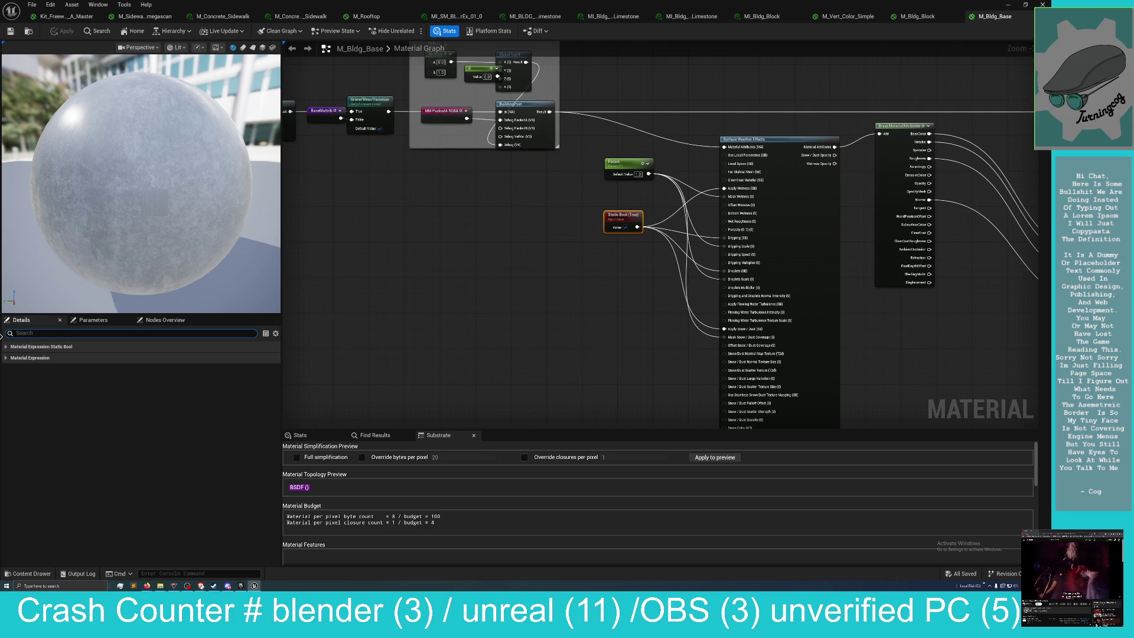
pyautogui.click(377, 336)
pyautogui.scroll(-3, 377, 337)
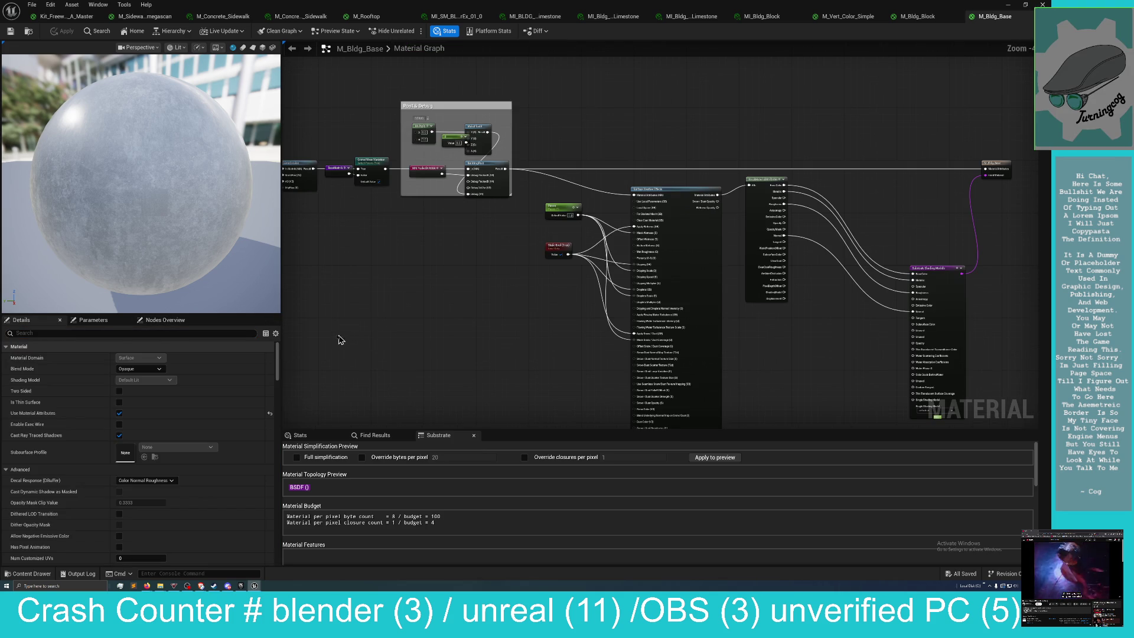
pyautogui.moveTo(341, 297)
pyautogui.mouseDown()
pyautogui.moveTo(358, 300)
pyautogui.moveTo(357, 317)
pyautogui.moveTo(400, 299)
pyautogui.mouseUp()
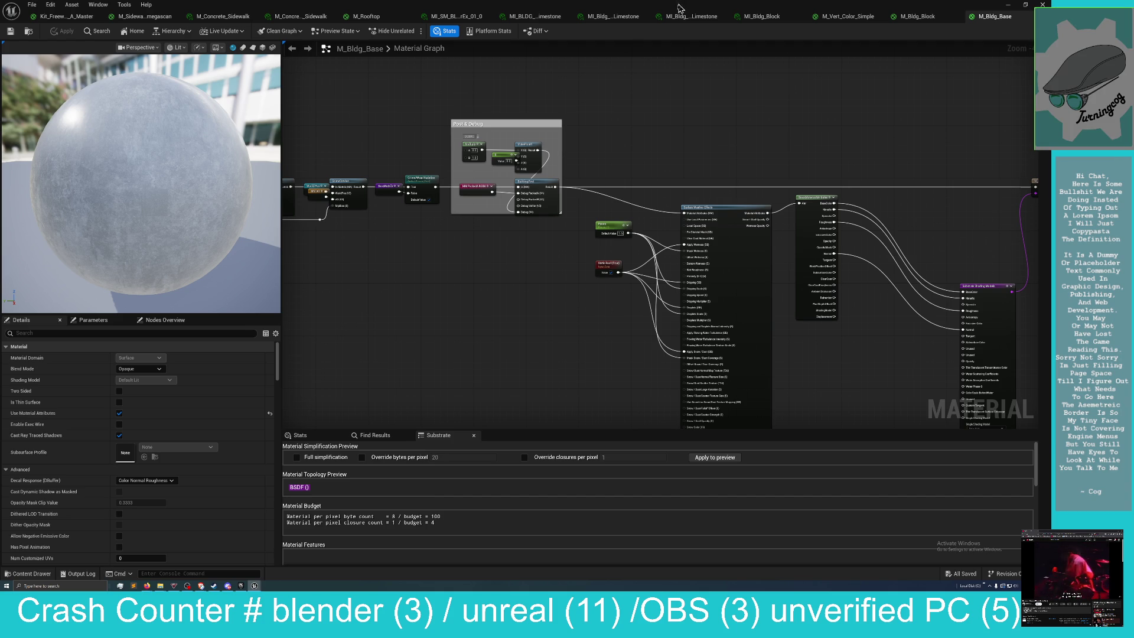
pyautogui.moveTo(679, 12)
pyautogui.mouseDown()
pyautogui.moveTo(832, 65)
pyautogui.moveTo(1110, 71)
pyautogui.moveTo(1075, 65)
pyautogui.moveTo(1122, 26)
pyautogui.mouseUp()
pyautogui.moveTo(945, 20)
pyautogui.mouseDown()
pyautogui.moveTo(915, 20)
pyautogui.moveTo(868, 95)
pyautogui.moveTo(1122, 46)
pyautogui.moveTo(1086, 57)
pyautogui.mouseUp()
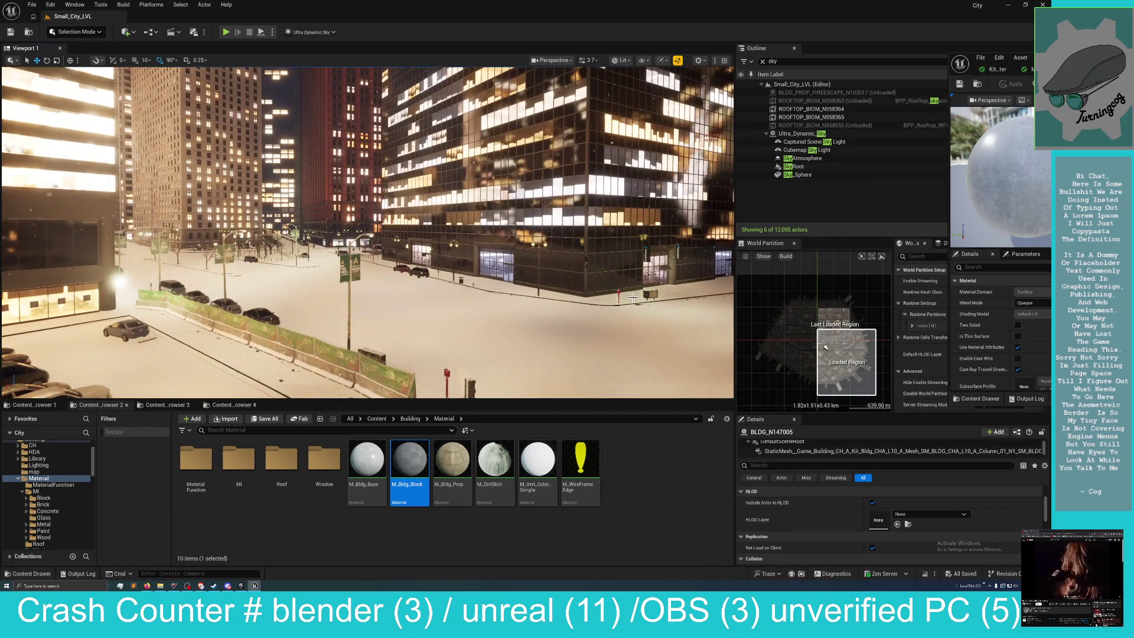
# Filter the Outliner for 'weath' and set Ultra_Dynamic_Weather's Weather preset to Rain.
pyautogui.click(804, 134)
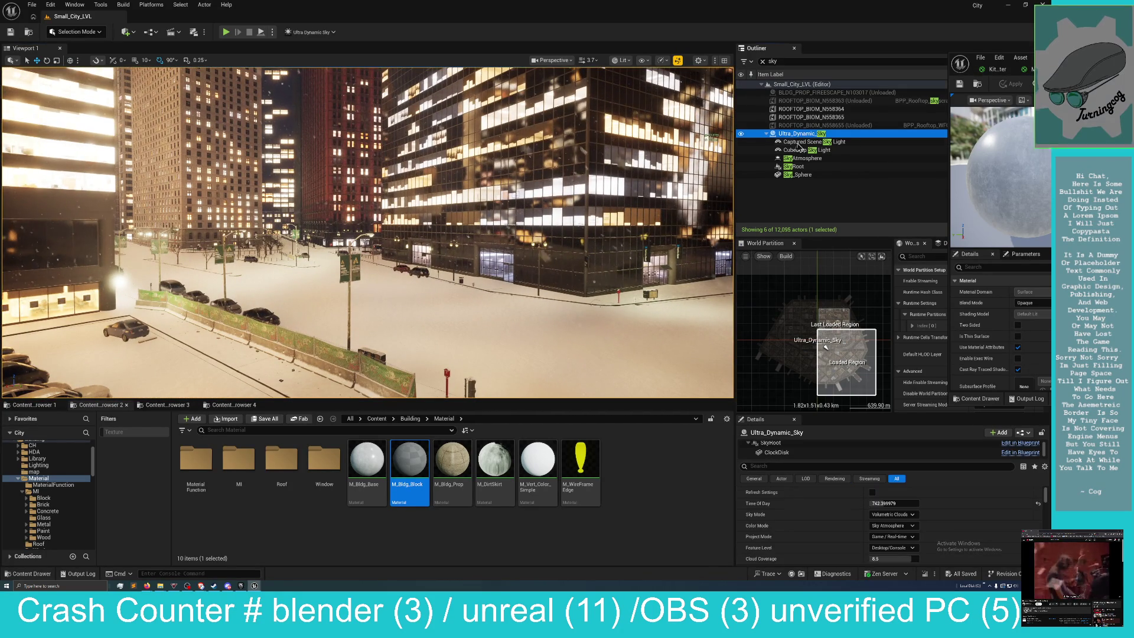
pyautogui.click(780, 61)
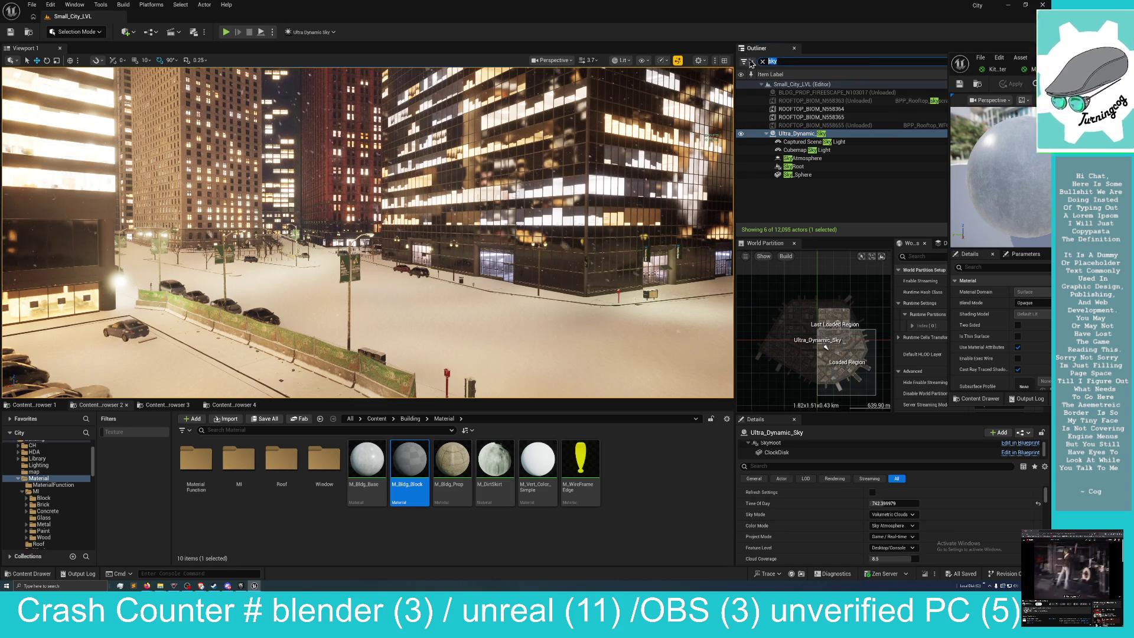
pyautogui.write('weath')
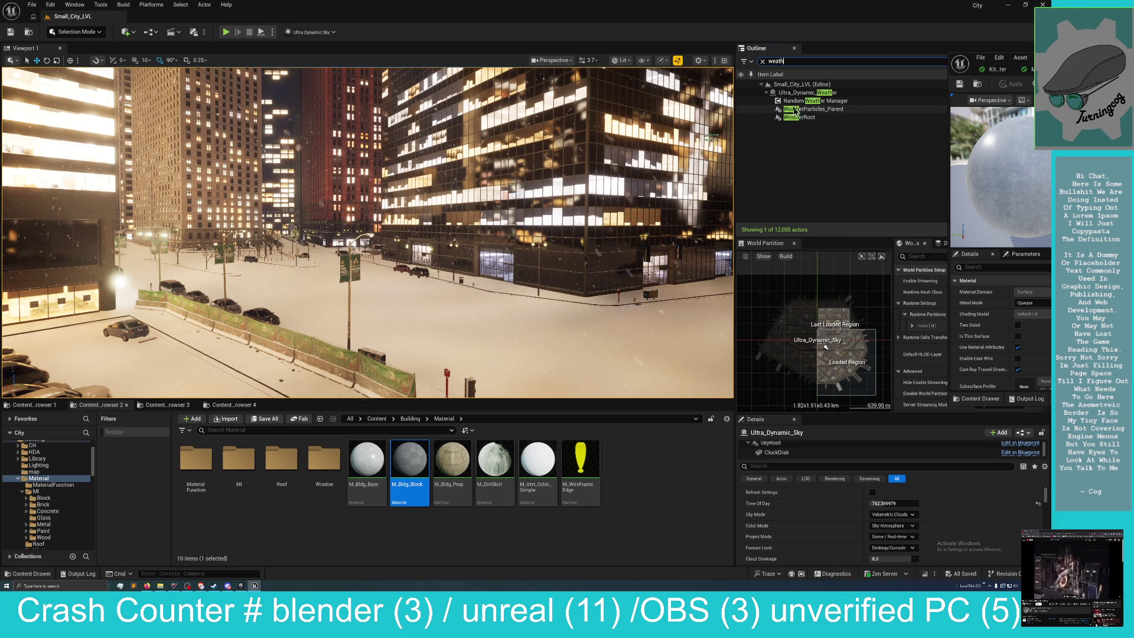
pyautogui.click(804, 93)
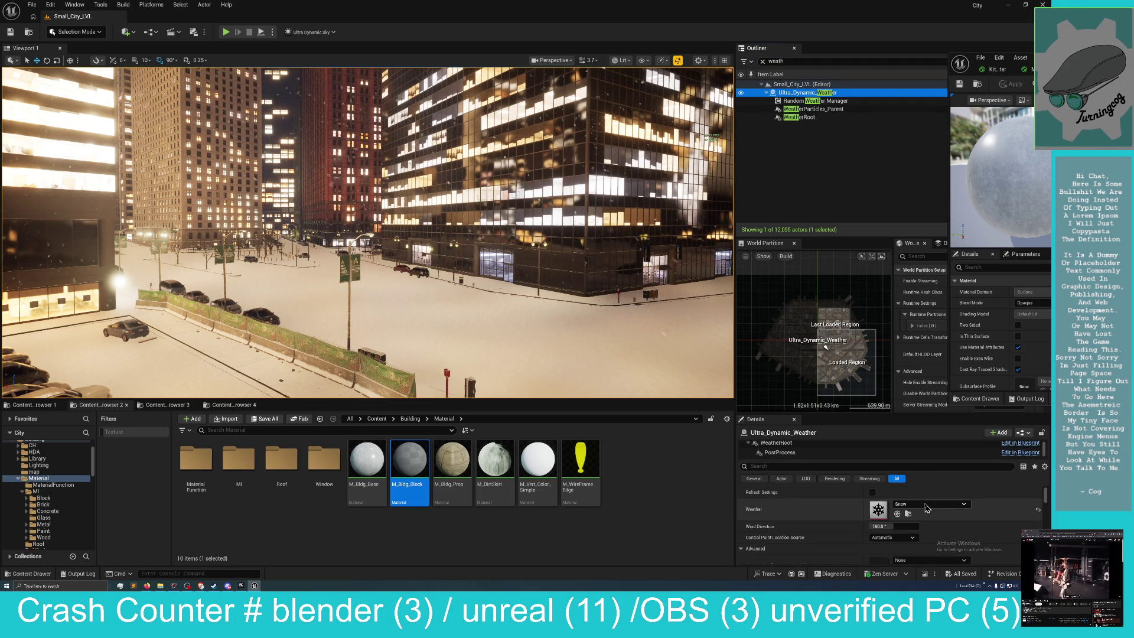
pyautogui.click(925, 504)
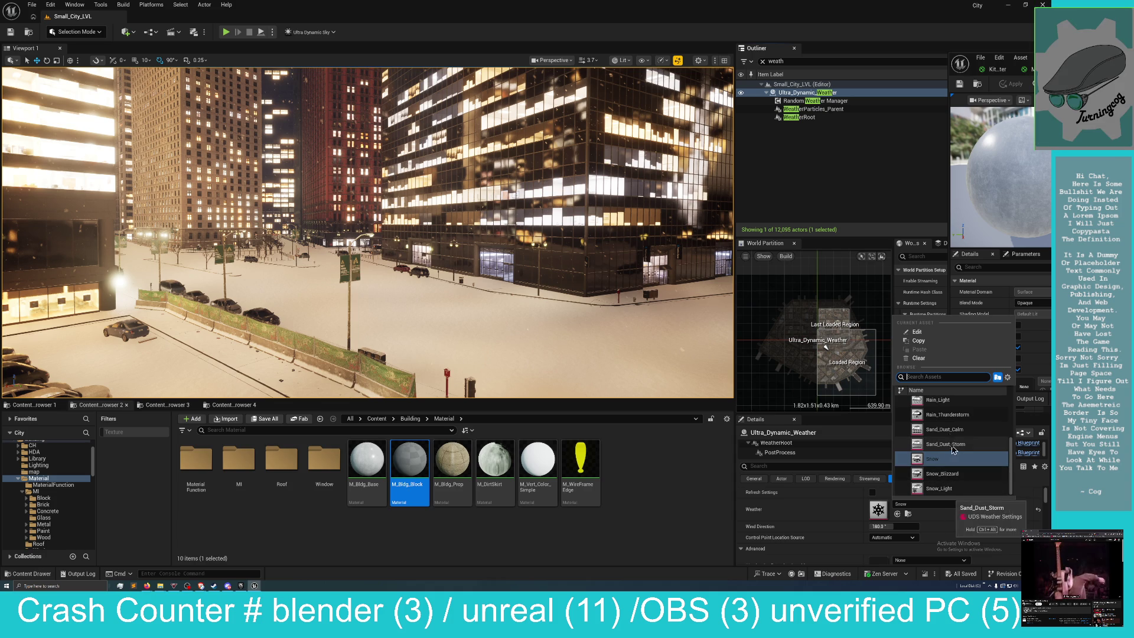
pyautogui.scroll(1, 953, 416)
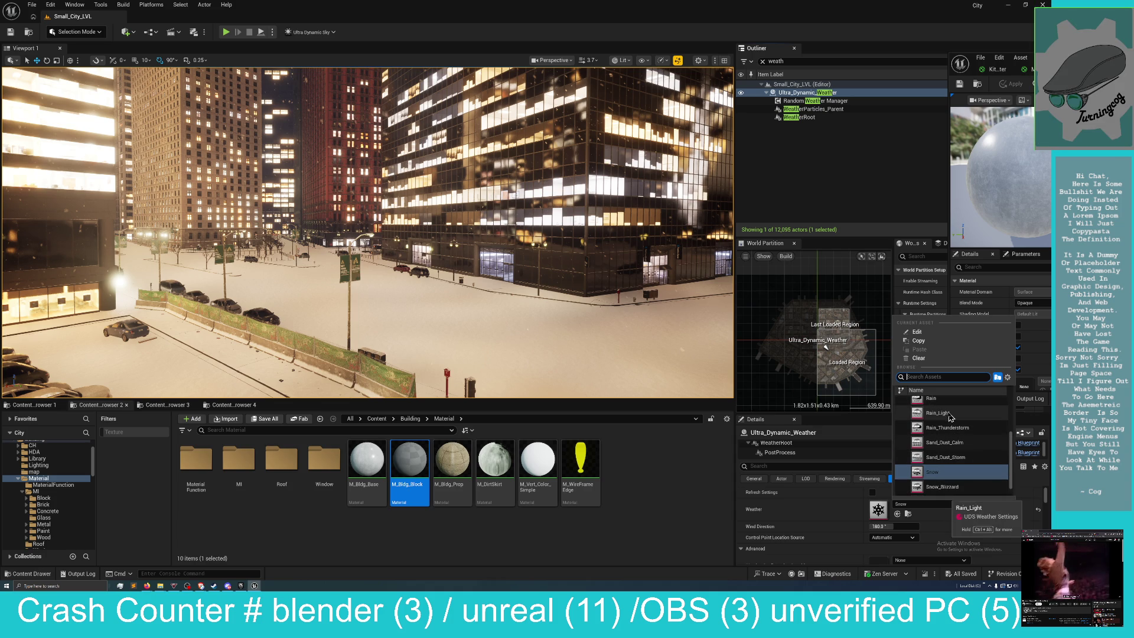
pyautogui.scroll(1, 954, 416)
pyautogui.click(945, 412)
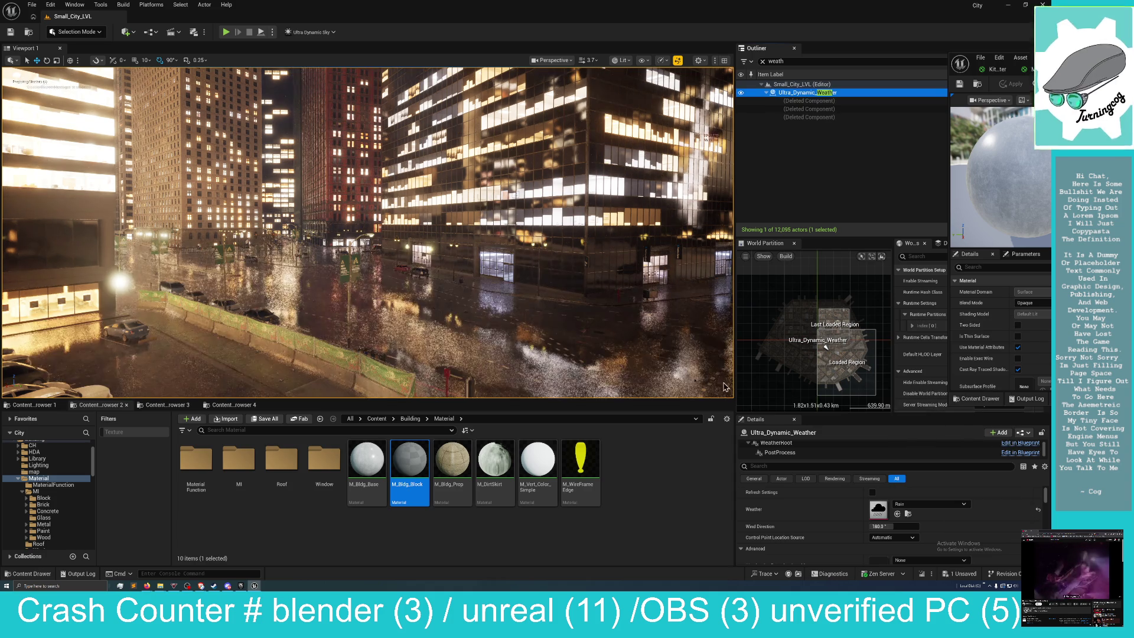
pyautogui.moveTo(316, 291); pyautogui.dragTo(315, 292)
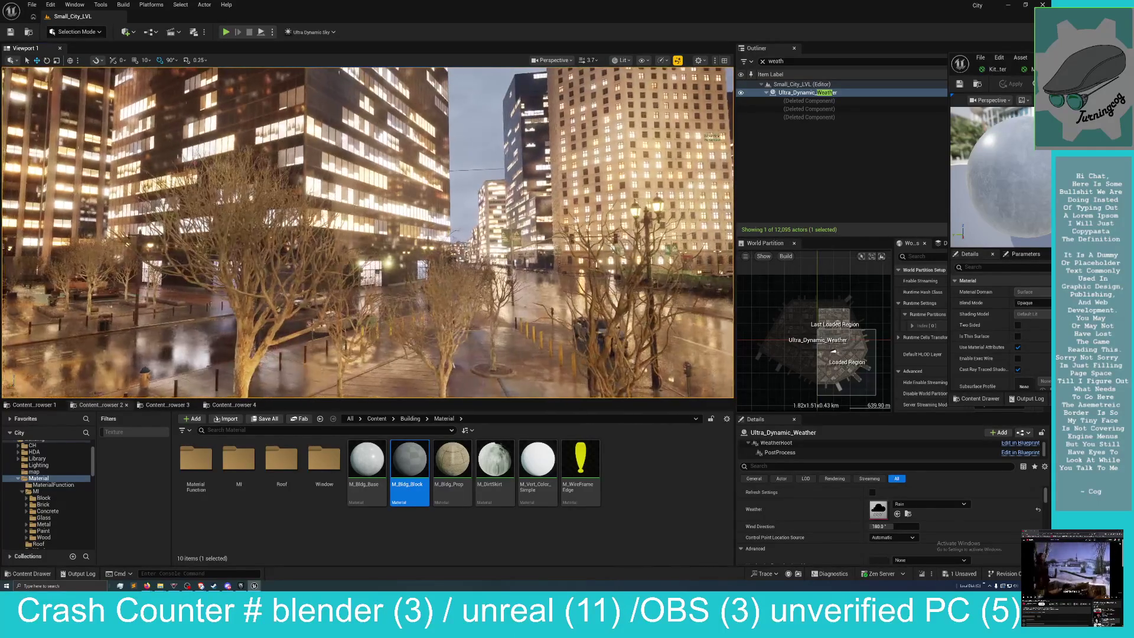
# Open the Weather preset dropdown in Details again after touring the rainy streets.
pyautogui.click(930, 504)
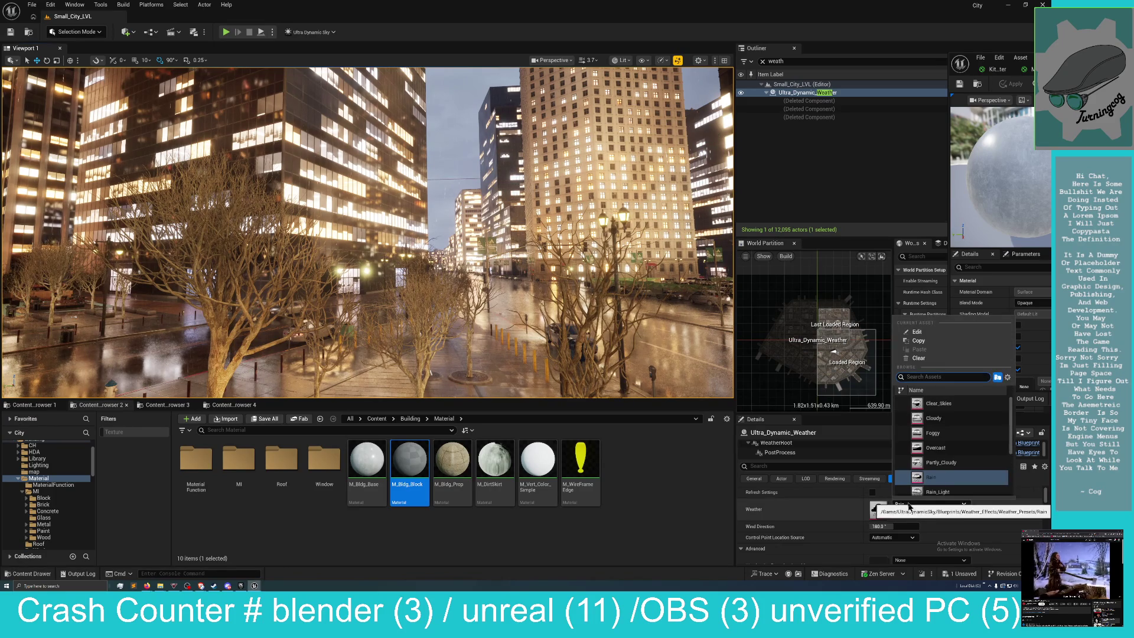
# Set the Weather preset to Clear_Skies and save the Ultra_Dynamic_Weather changes.
pyautogui.click(939, 402)
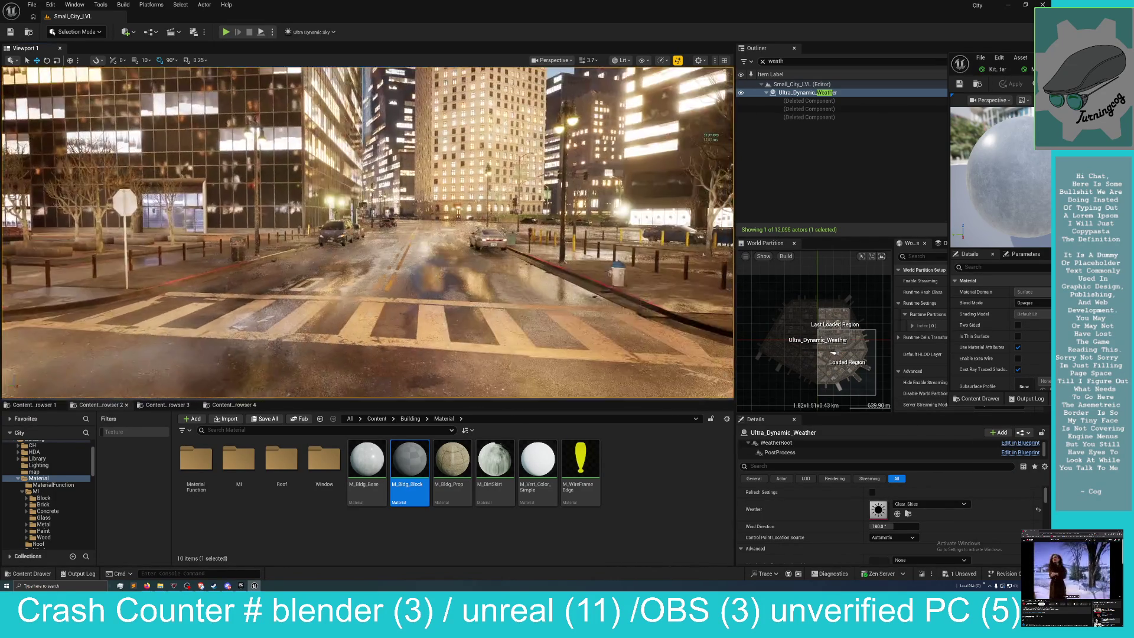
pyautogui.moveTo(367, 230); pyautogui.dragTo(367, 177)
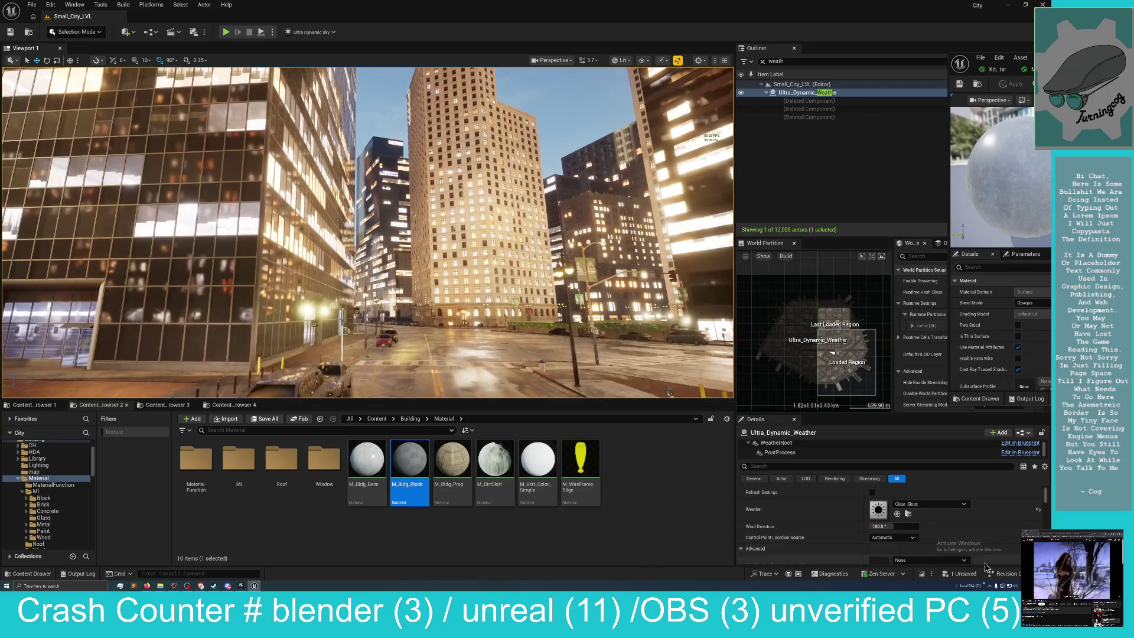
pyautogui.click(970, 578)
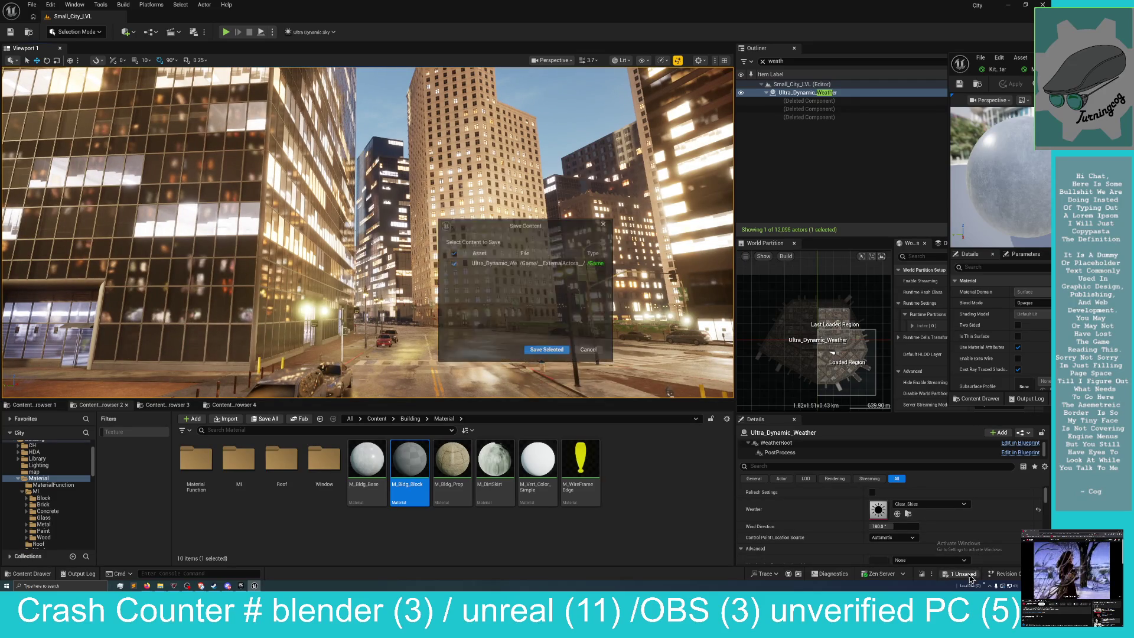
pyautogui.click(547, 351)
# Fly down the street toward the parked cars and bring up a curb's context menu.
pyautogui.moveTo(511, 330); pyautogui.dragTo(426, 324)
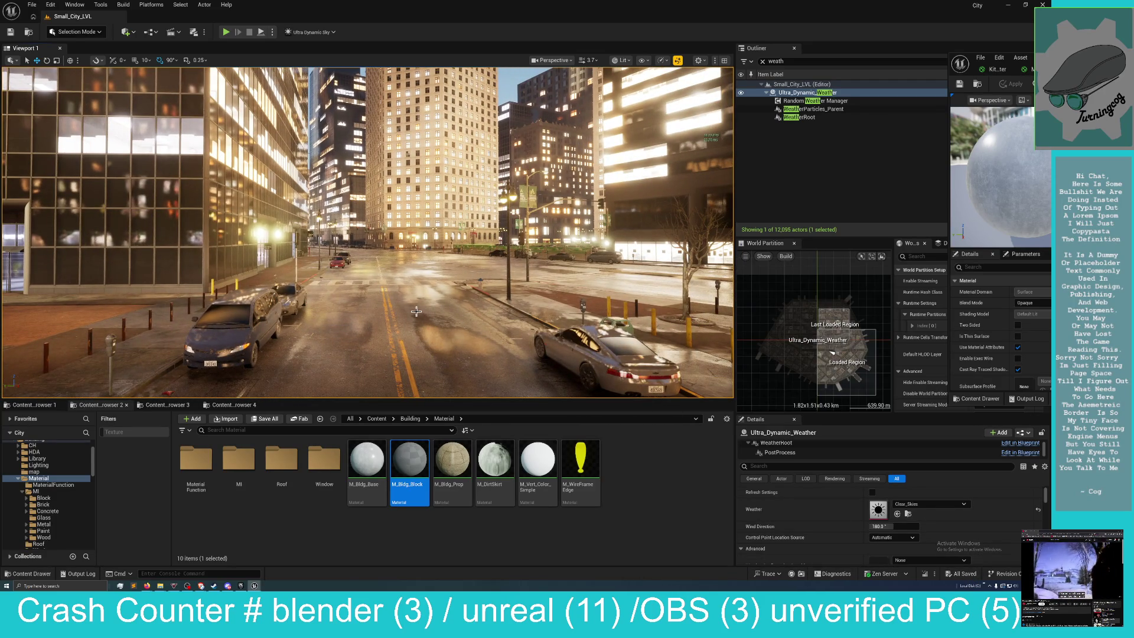
pyautogui.moveTo(412, 306); pyautogui.dragTo(287, 279)
pyautogui.rightClick(450, 328)
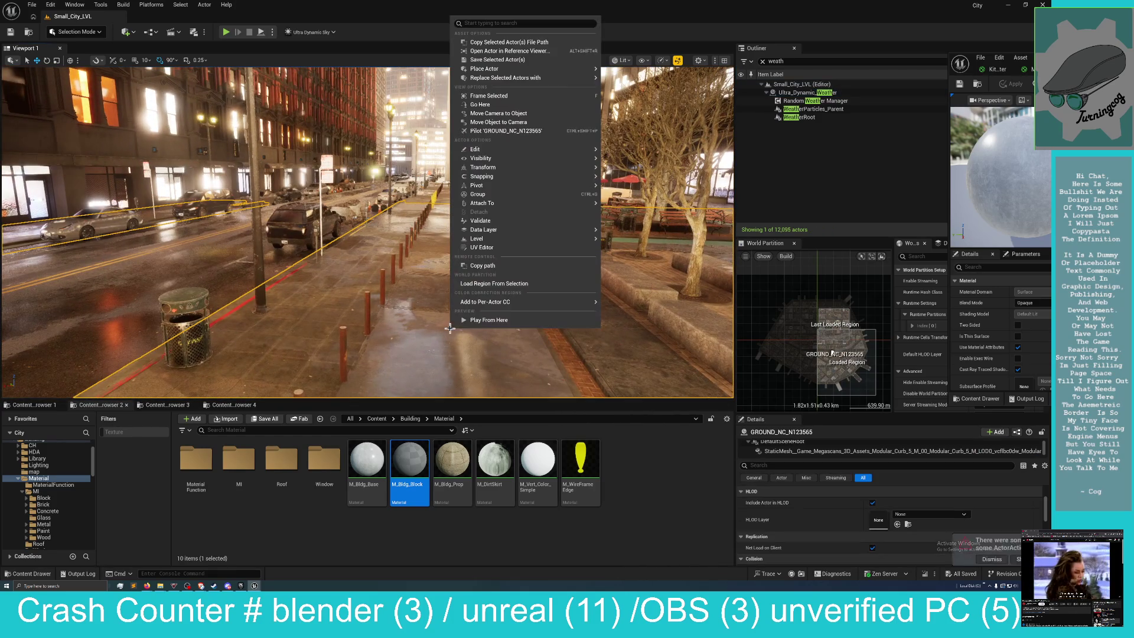
# Dismiss the curb menu and start Play In Editor with Alt+P, crashing the editor.
pyautogui.click(500, 326)
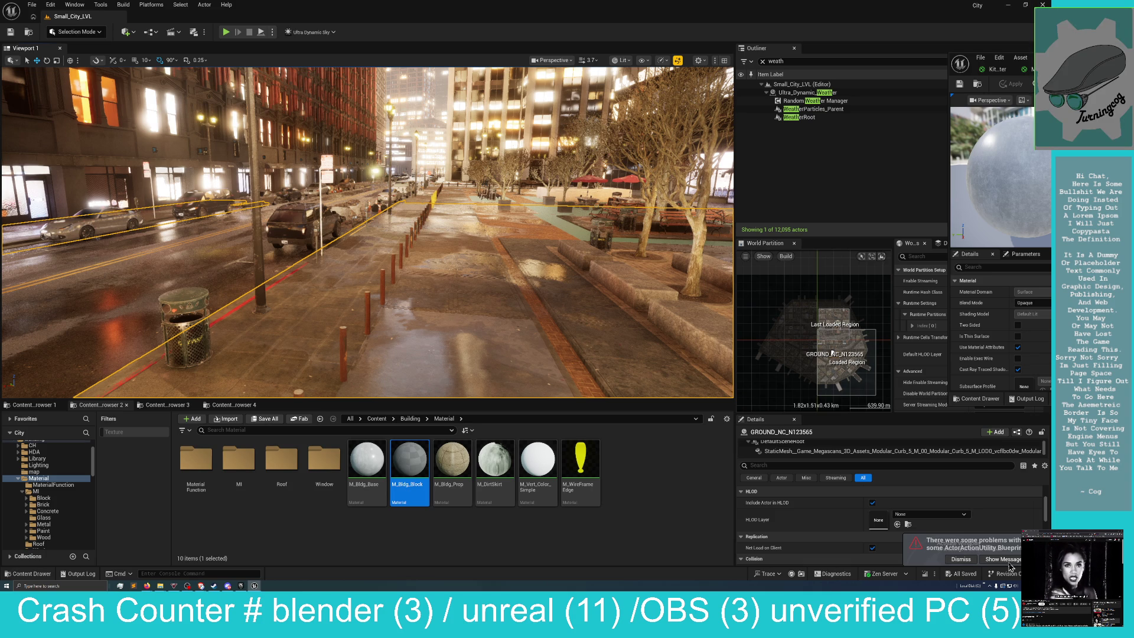
pyautogui.hotkey('alt', 'p')
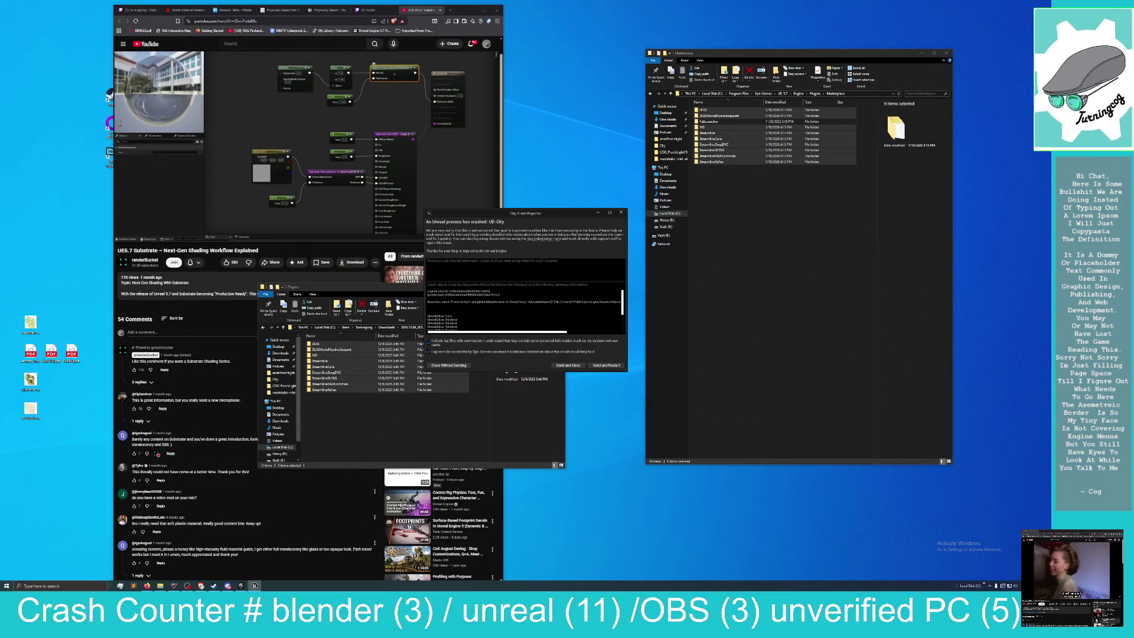
# Close the crash reporter without sending the report.
pyautogui.click(459, 366)
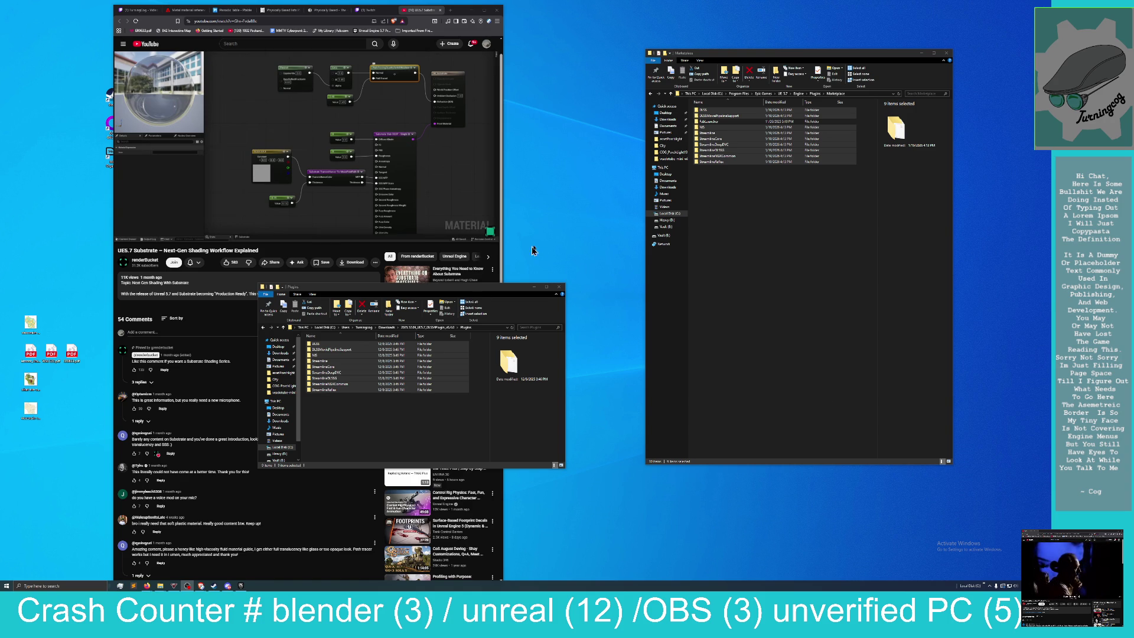
pyautogui.rightClick(562, 243)
pyautogui.click(493, 290)
# Place the Plugins window beneath the Marketplace window and open the launcher's download settings.
pyautogui.moveTo(493, 291)
pyautogui.mouseDown()
pyautogui.moveTo(839, 287)
pyautogui.moveTo(824, 285)
pyautogui.mouseUp()
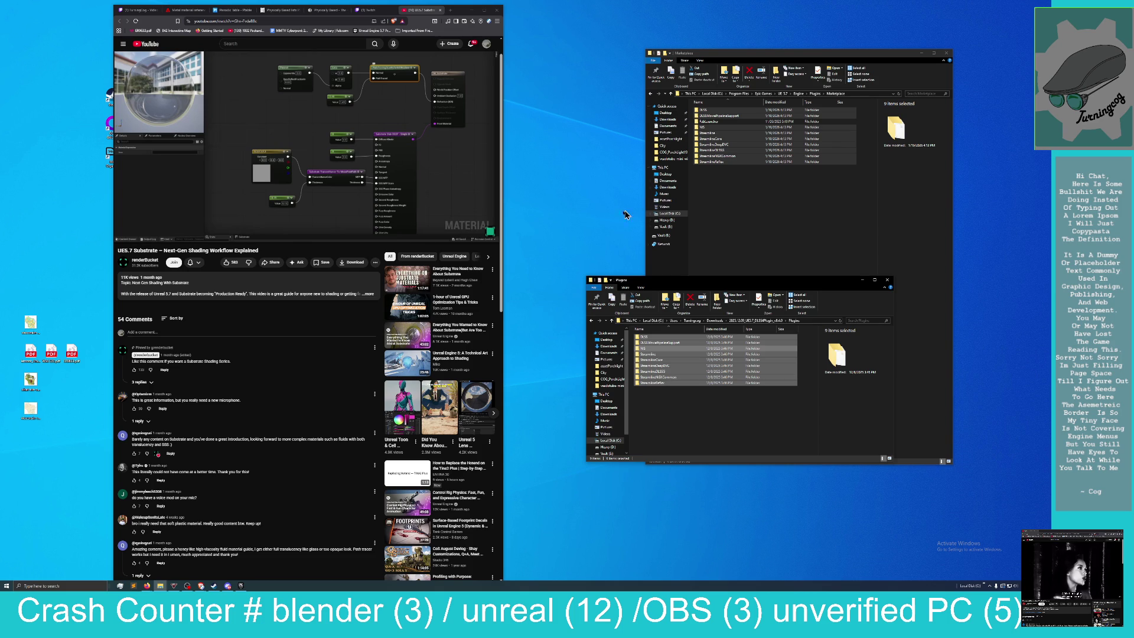
pyautogui.moveTo(709, 283); pyautogui.dragTo(718, 260)
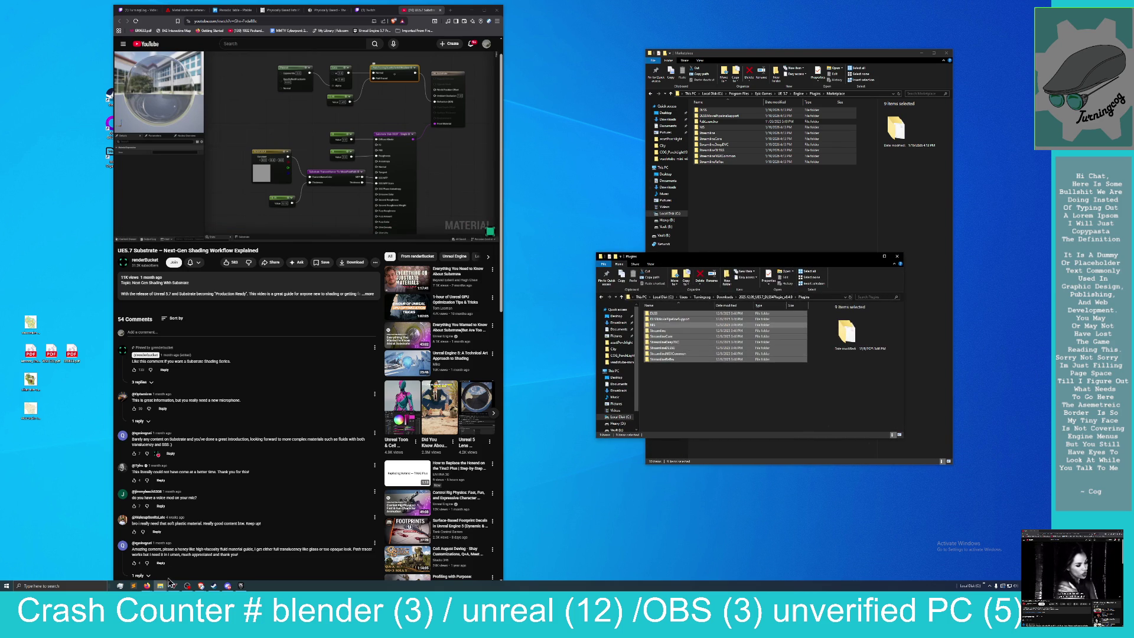
pyautogui.click(242, 585)
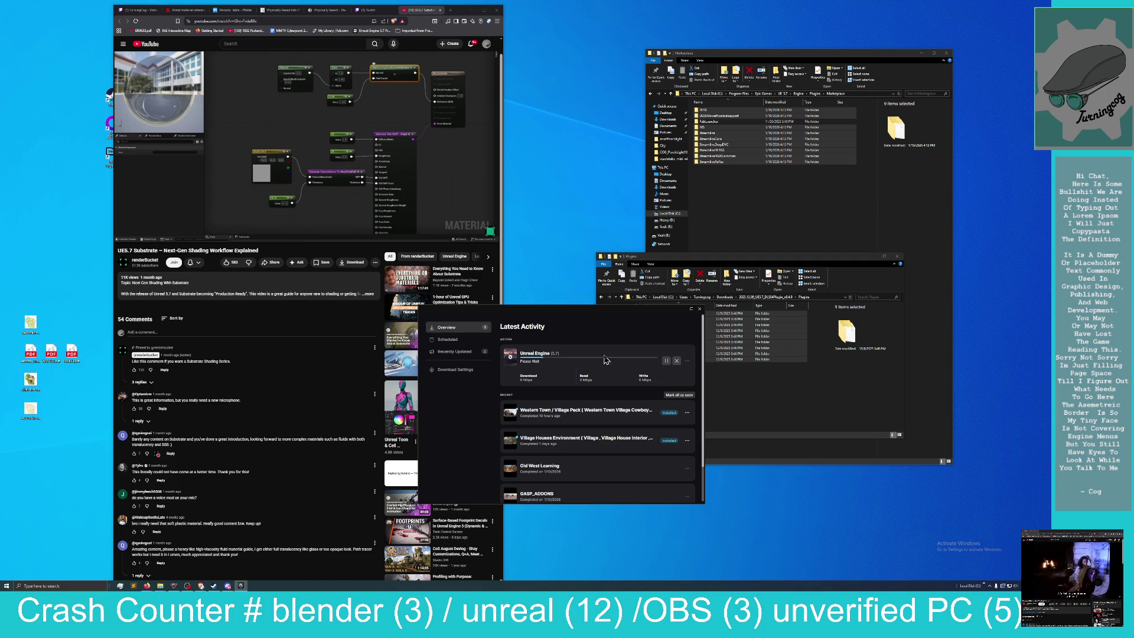
pyautogui.click(451, 369)
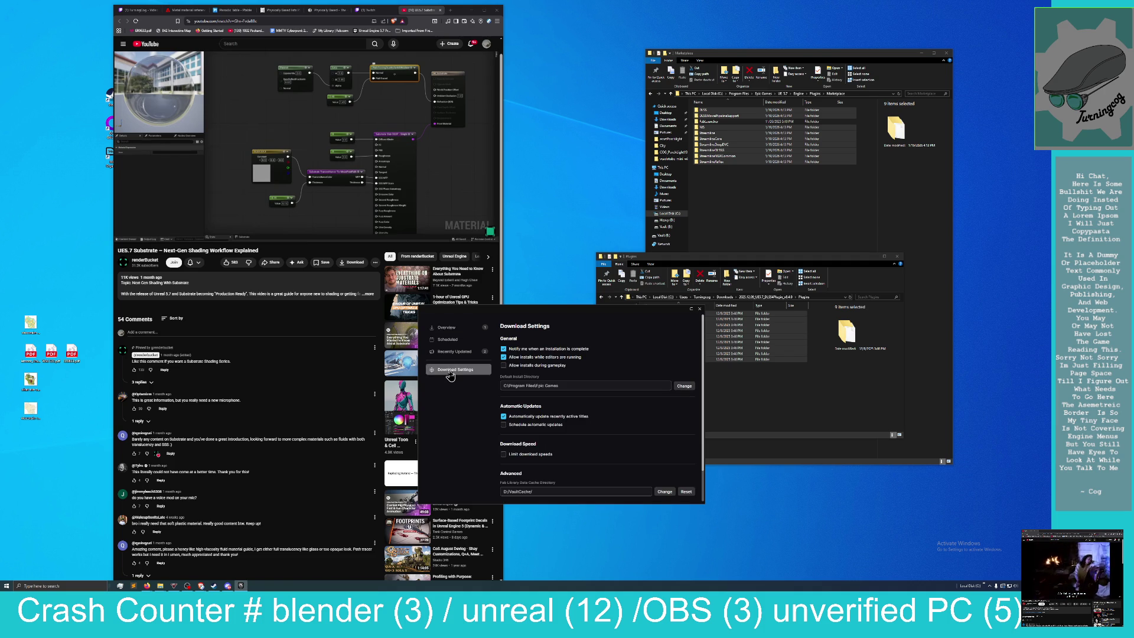
# Return to the download overview, then open the full Epic Games Launcher on its News page.
pyautogui.click(447, 328)
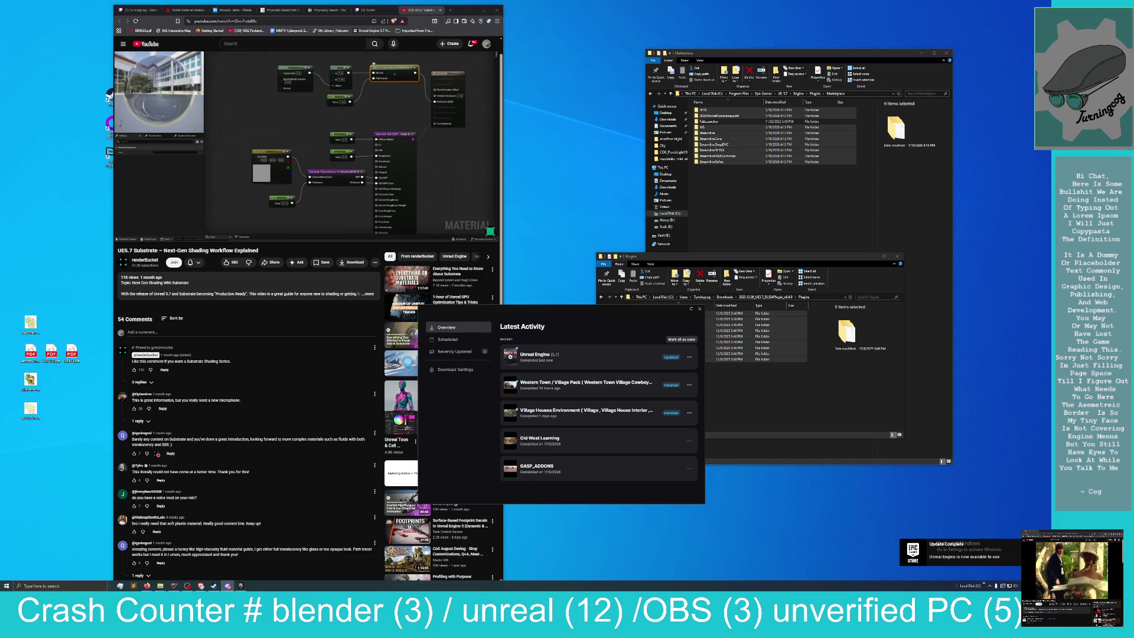
pyautogui.click(228, 586)
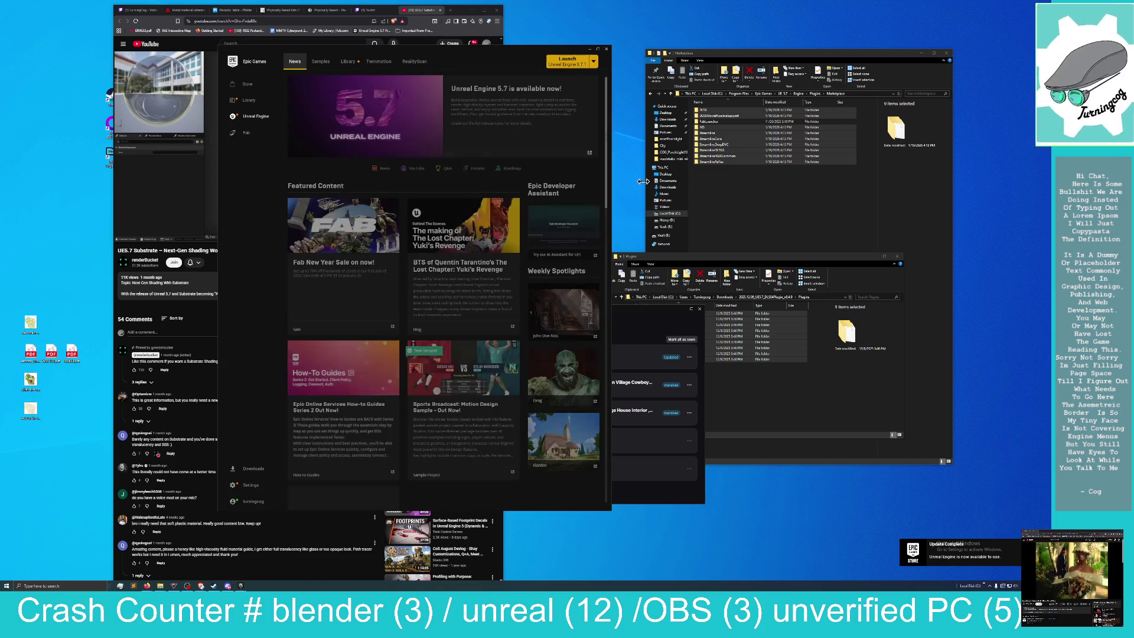
# In the Library, review Unreal Engine 5.7.1's installation options, close them unchanged, then view its plugins.
pyautogui.click(349, 62)
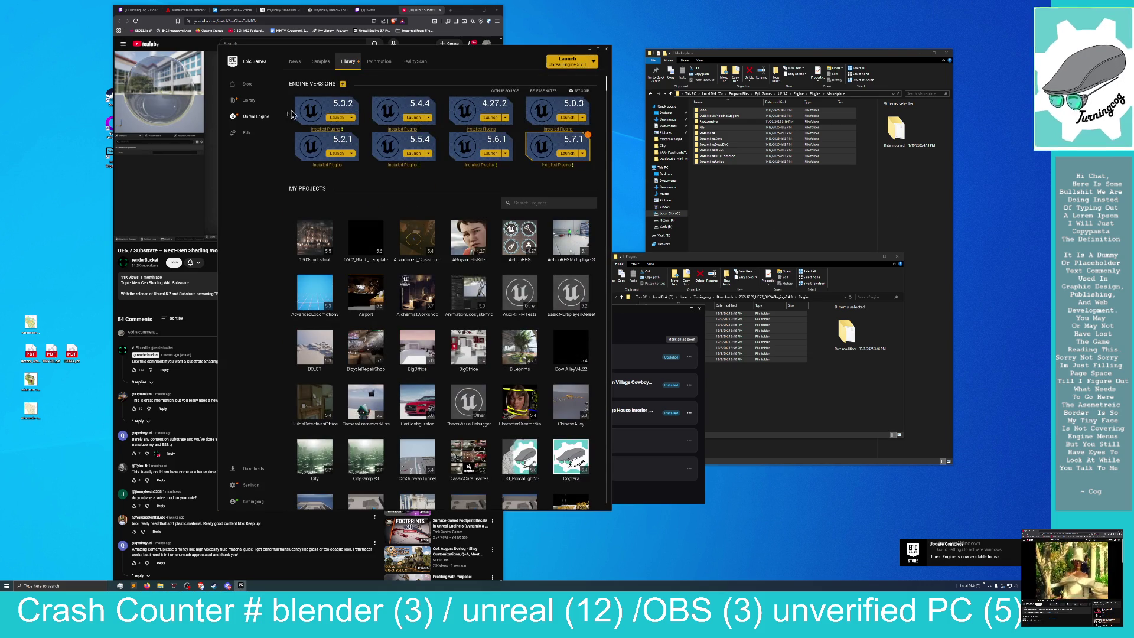
pyautogui.click(583, 154)
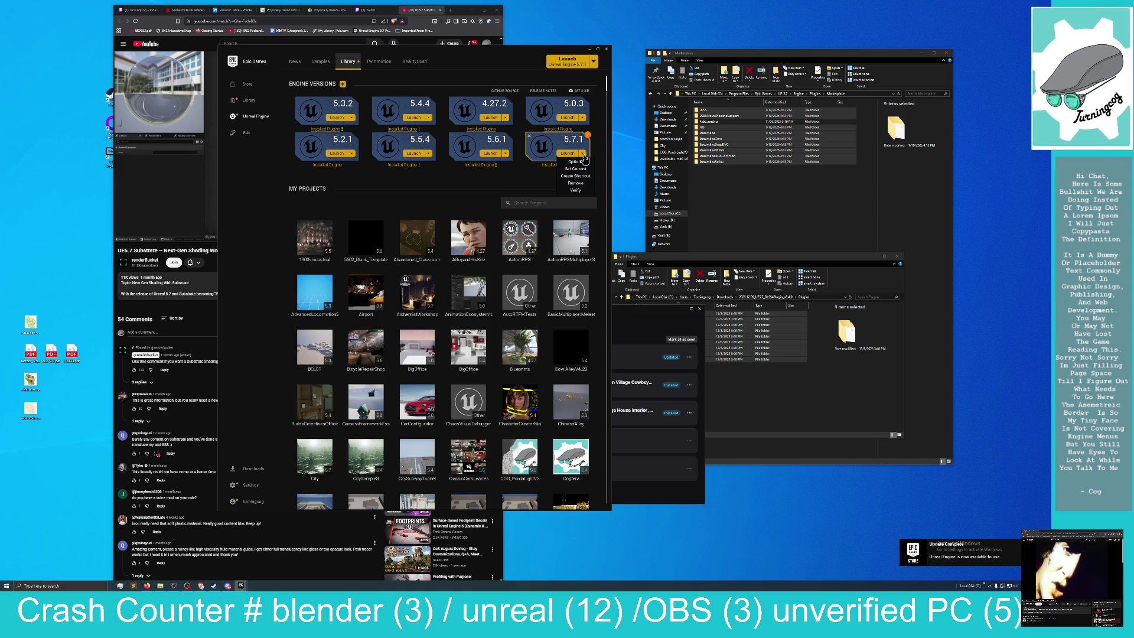
pyautogui.click(575, 162)
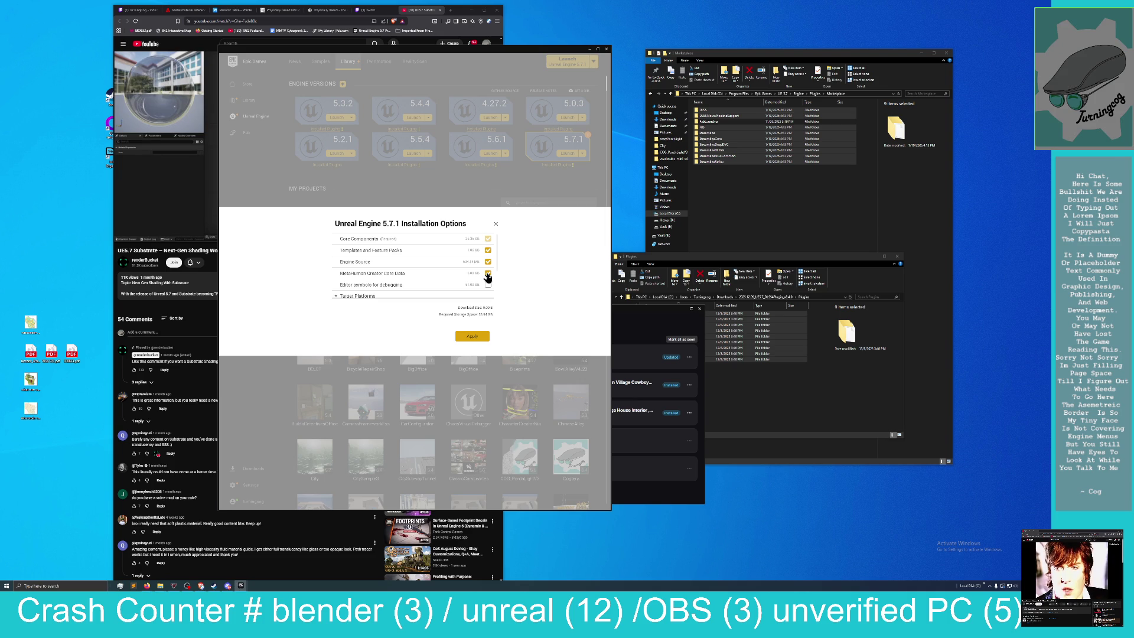
pyautogui.click(496, 224)
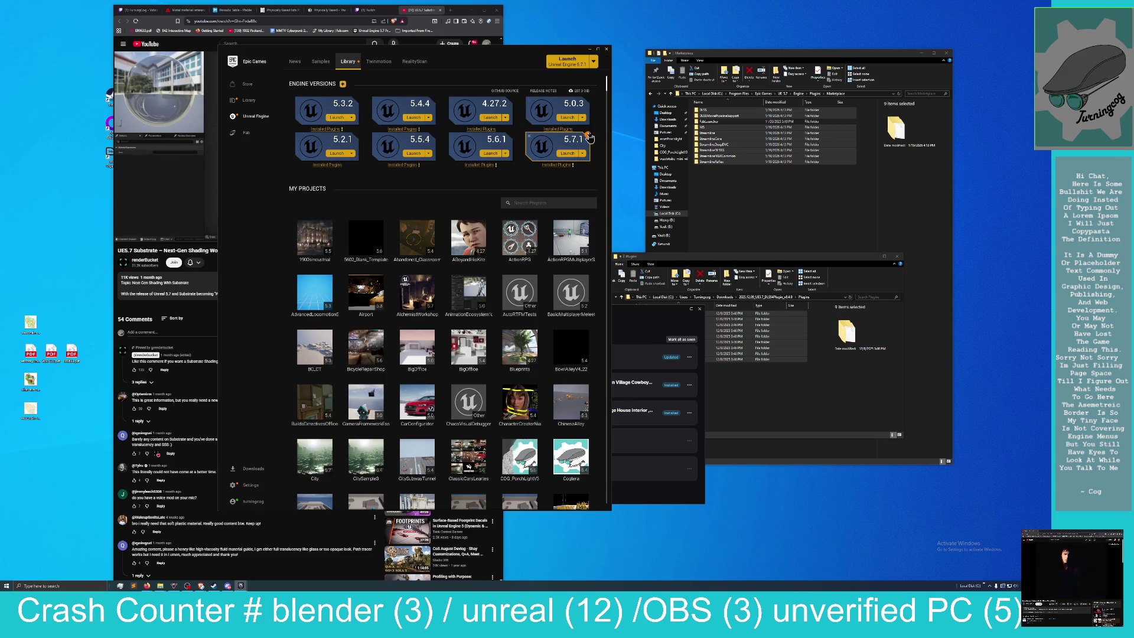
pyautogui.moveTo(589, 137)
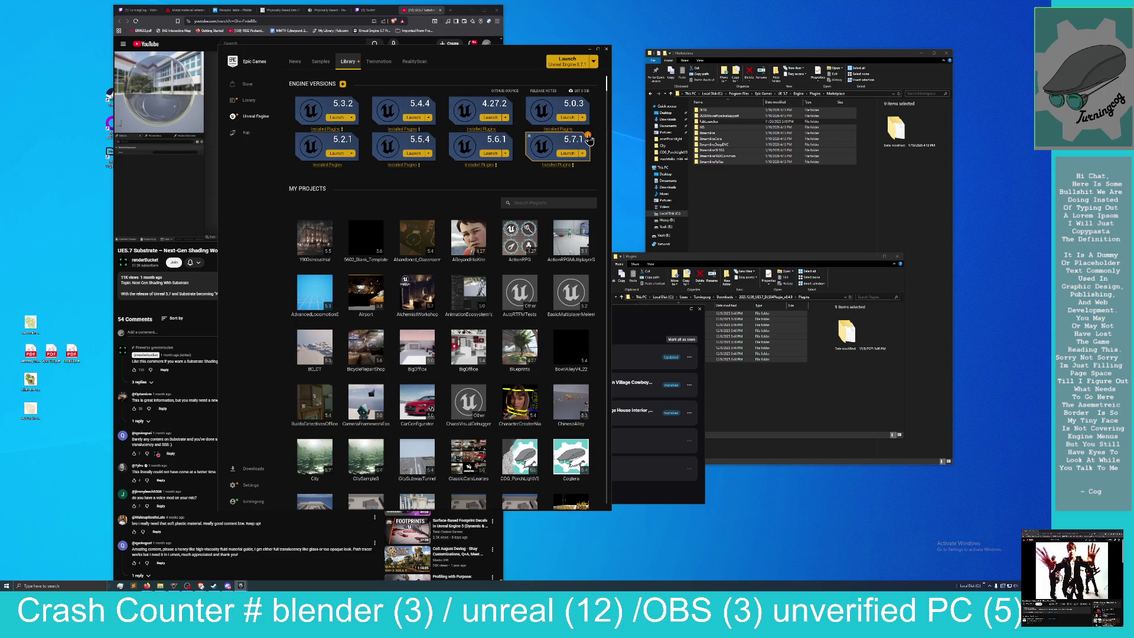
pyautogui.click(564, 167)
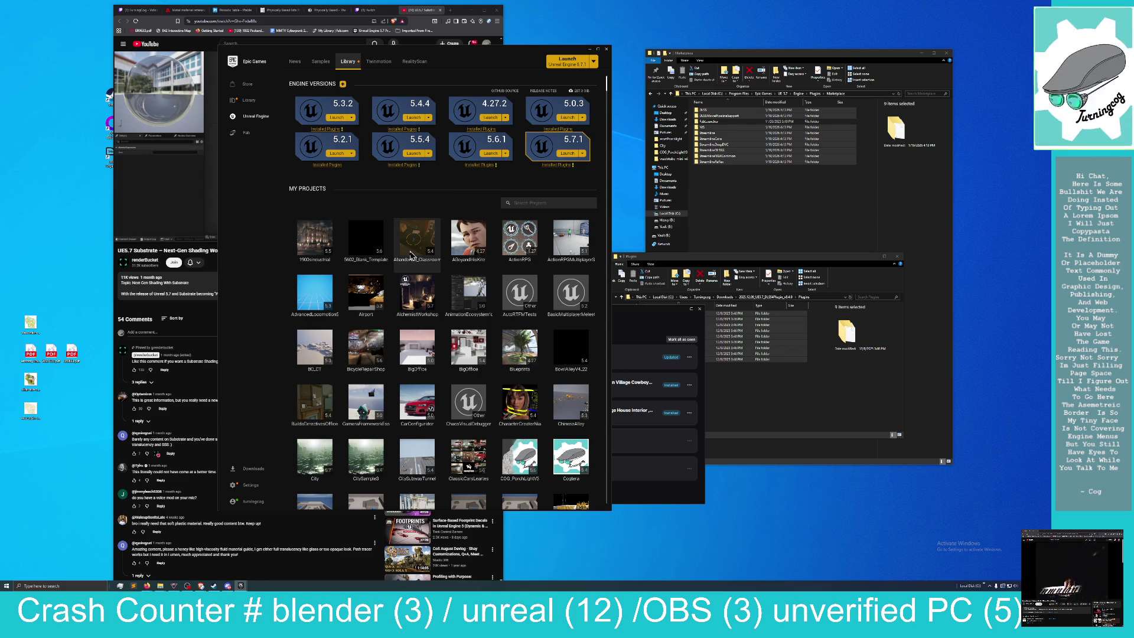
# Scroll through My Projects to the last projects, WestTown and WetlandSanctuary.
pyautogui.scroll(-3, 422, 373)
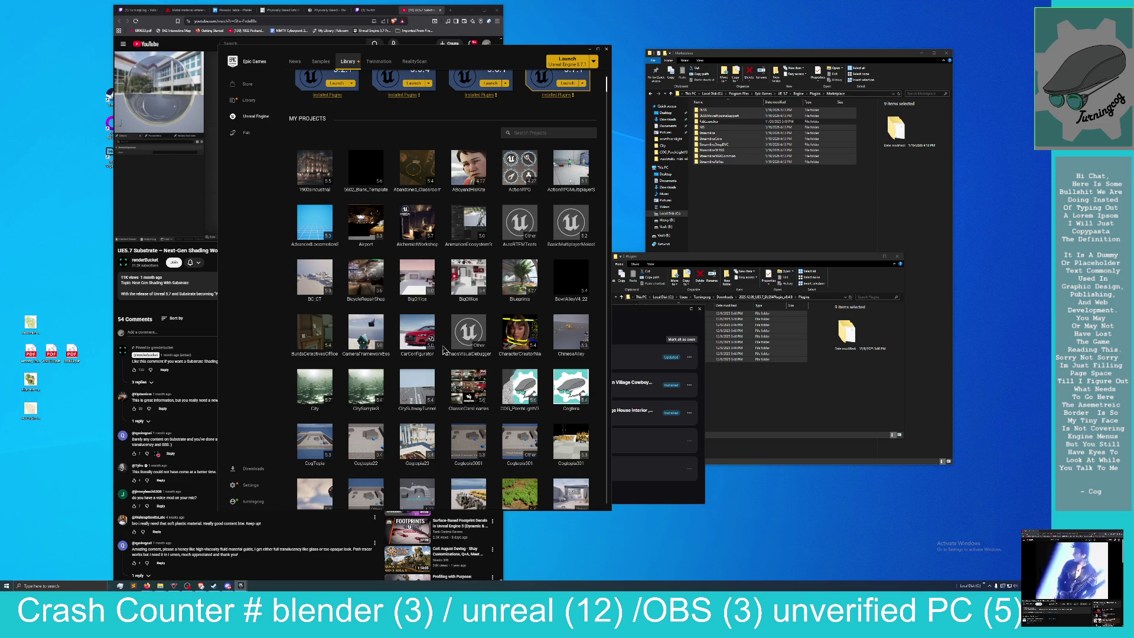
pyautogui.scroll(-2, 423, 369)
pyautogui.scroll(-3, 425, 349)
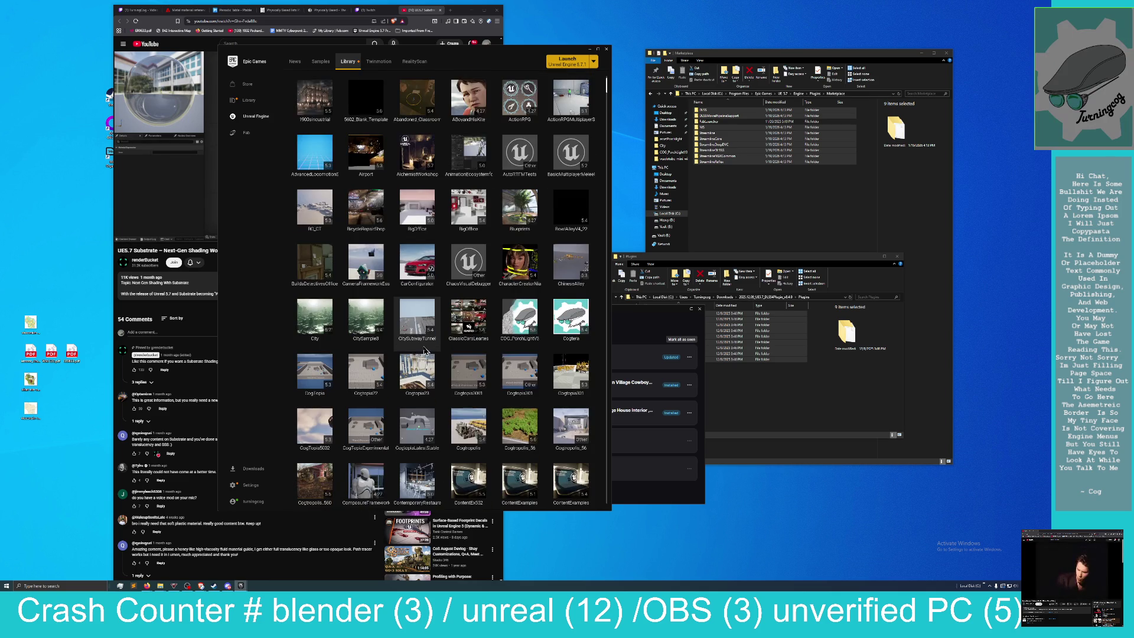
pyautogui.scroll(-3, 484, 367)
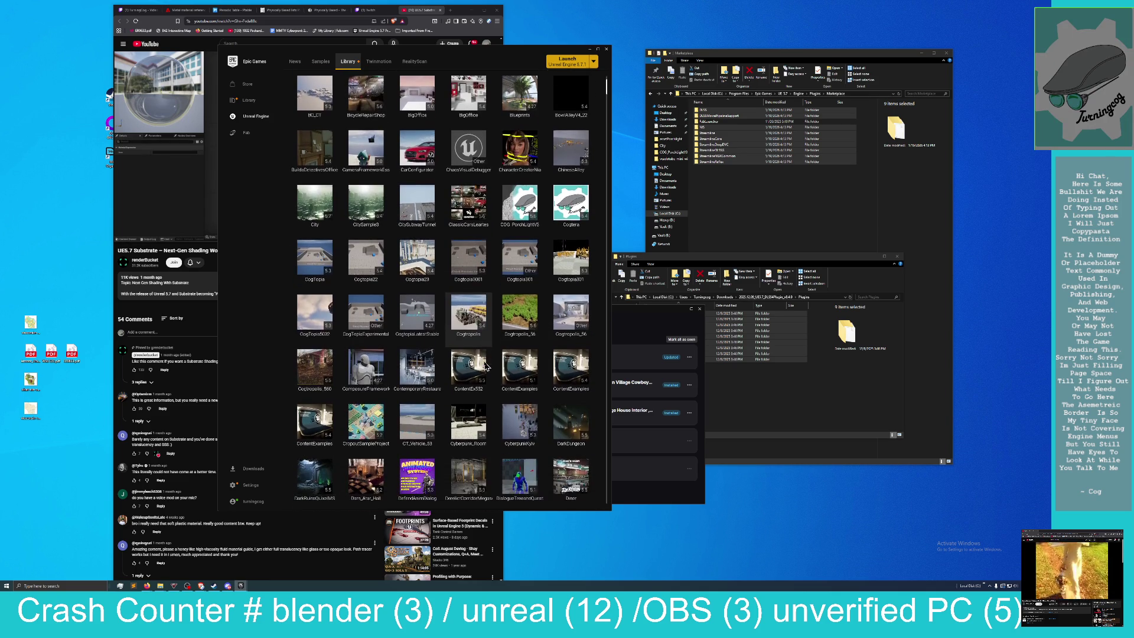
pyautogui.scroll(-5, 481, 371)
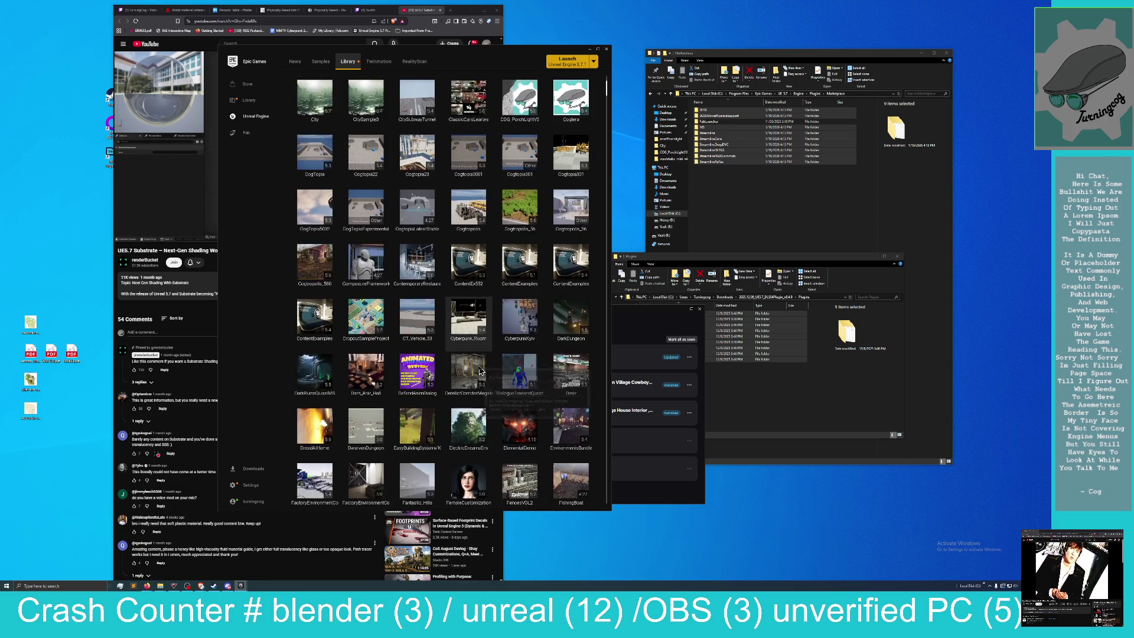
pyautogui.scroll(-4, 481, 371)
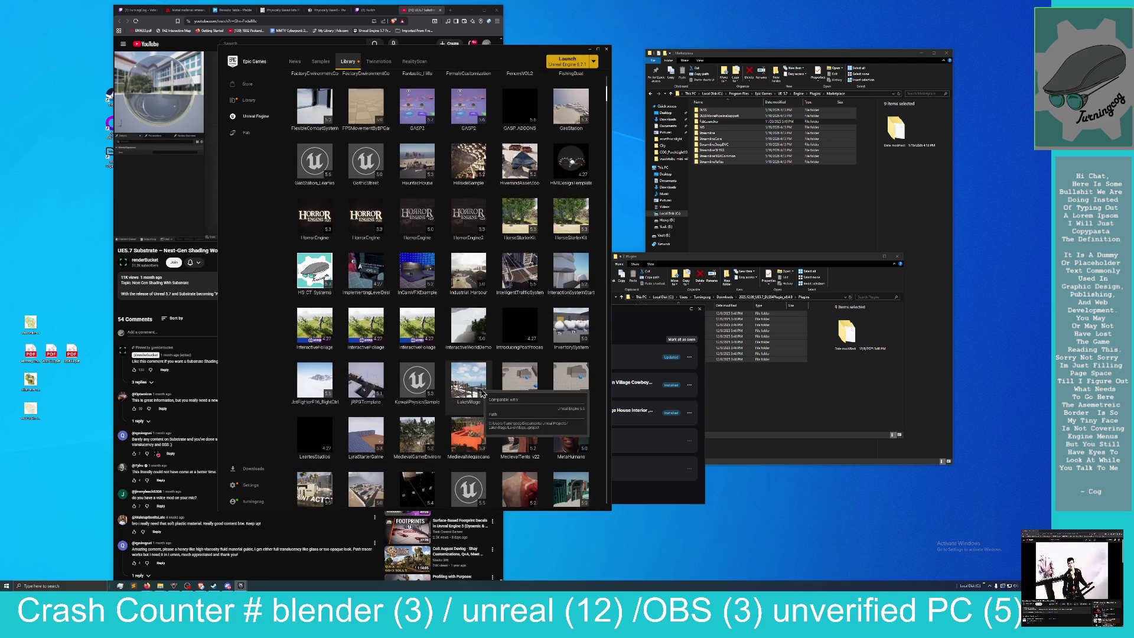
pyautogui.scroll(-1, 363, 272)
pyautogui.scroll(-1, 449, 348)
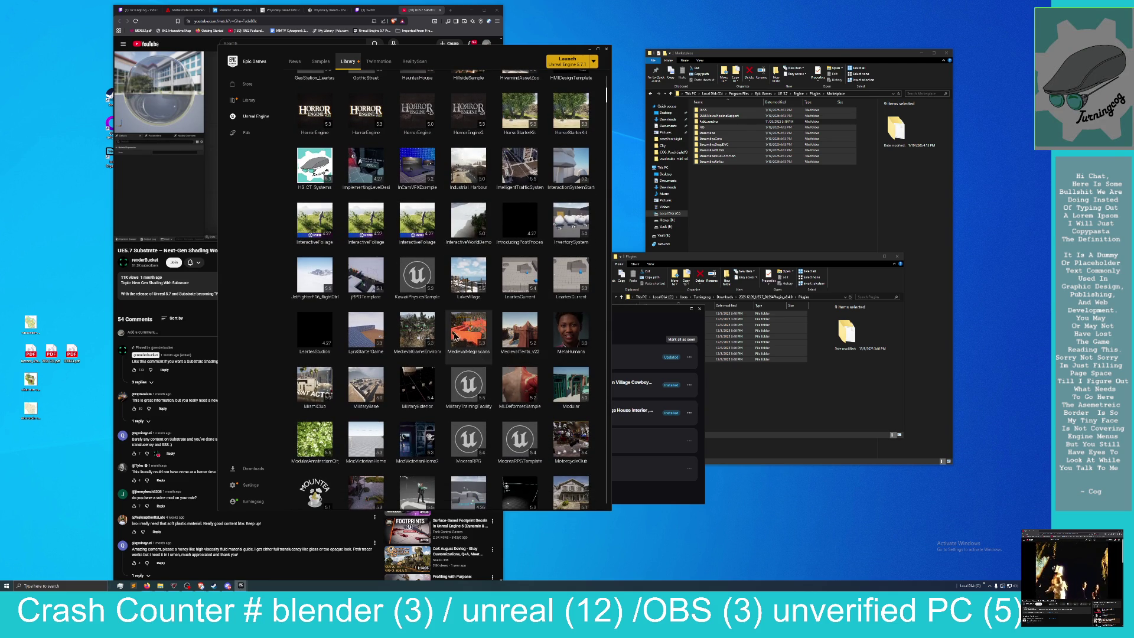
pyautogui.scroll(-1, 472, 350)
pyautogui.scroll(1, 447, 369)
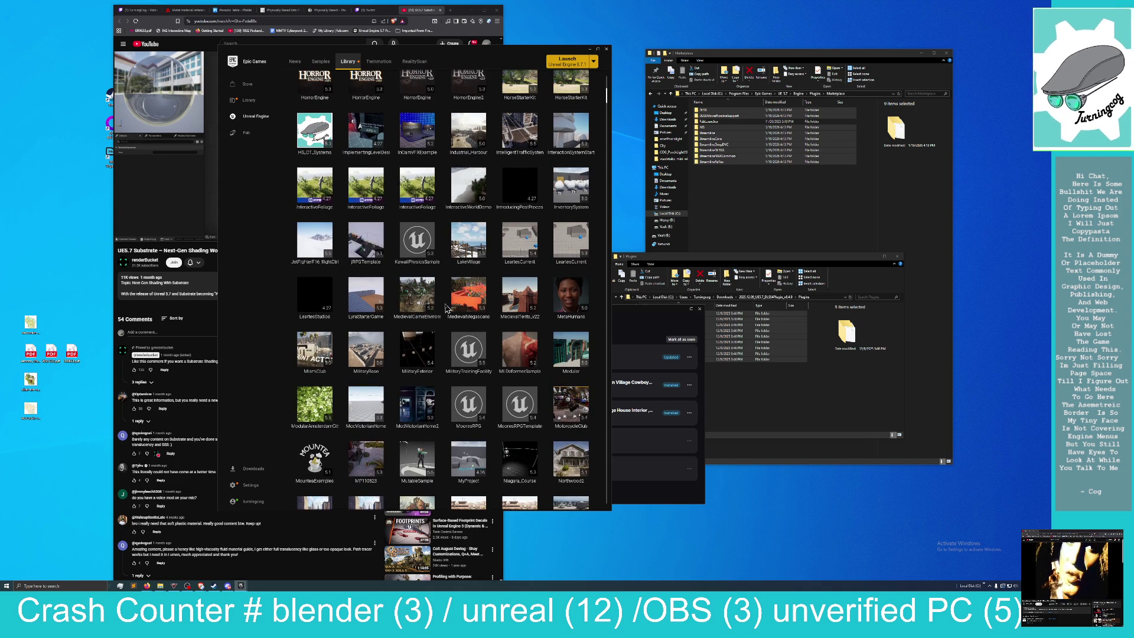
pyautogui.scroll(-2, 449, 331)
pyautogui.scroll(-1, 451, 352)
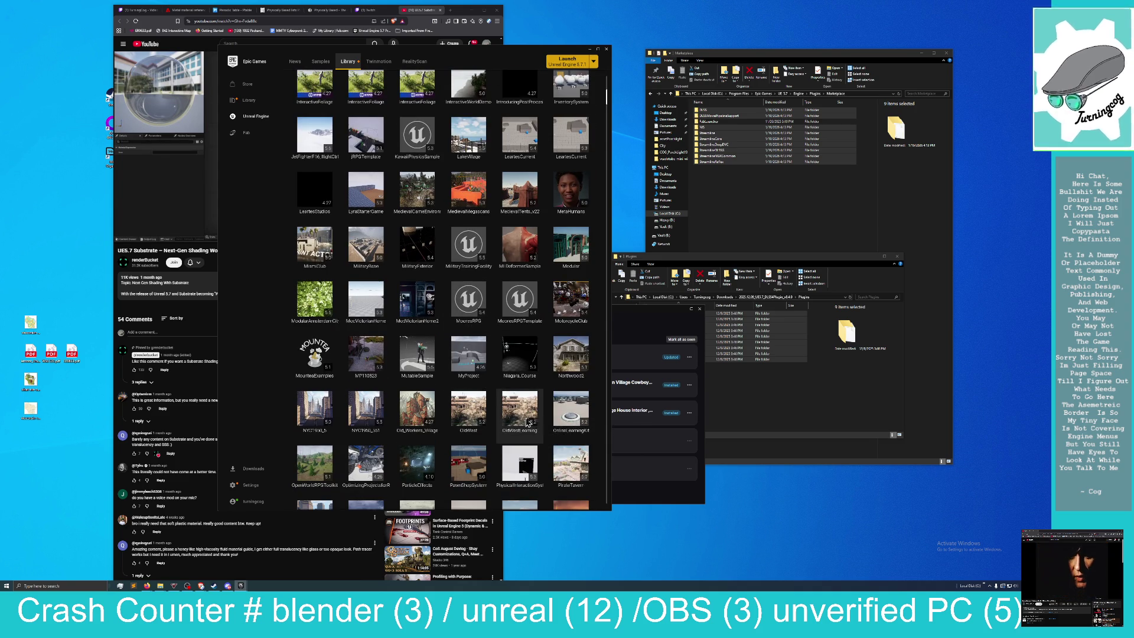
pyautogui.scroll(-3, 508, 420)
pyautogui.scroll(-2, 499, 416)
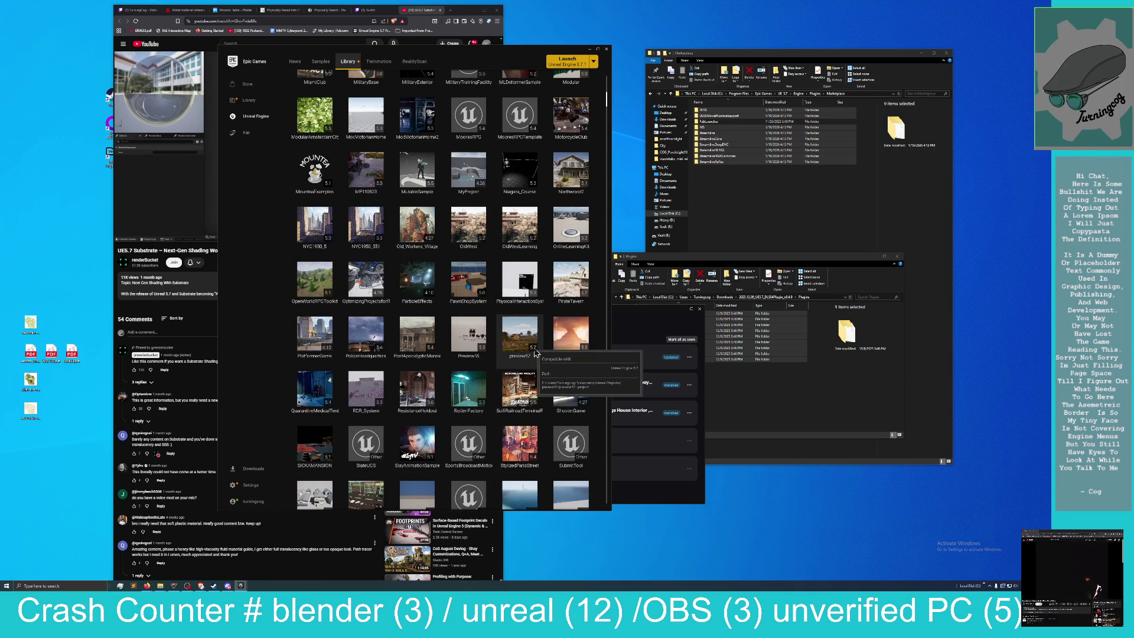
pyautogui.scroll(-1, 535, 353)
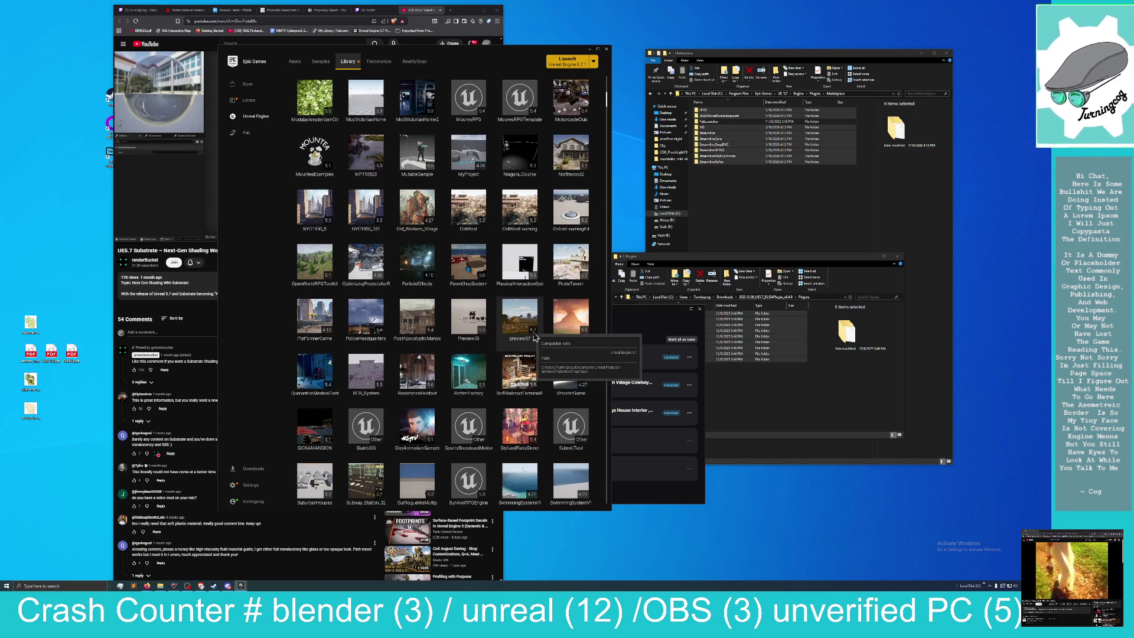
pyautogui.scroll(-4, 534, 337)
pyautogui.scroll(-5, 532, 343)
pyautogui.scroll(-2, 532, 343)
pyautogui.scroll(-2, 490, 416)
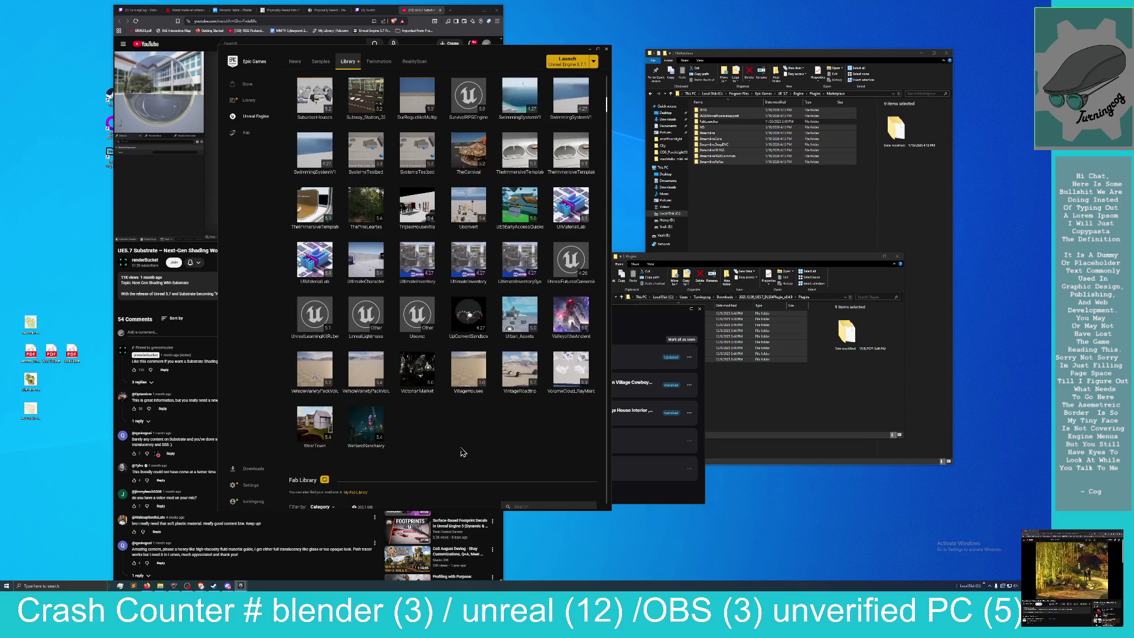
# Open the VintageRoadtrip project, dismiss the Fab window and maximise the editor.
pyautogui.doubleClick(533, 383)
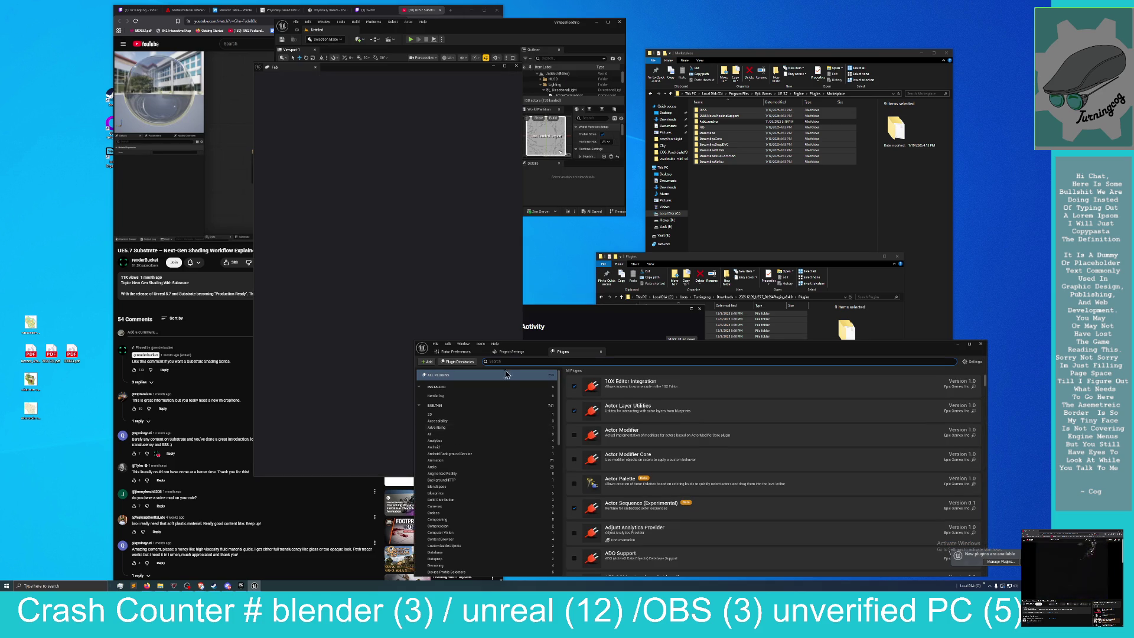
pyautogui.click(493, 67)
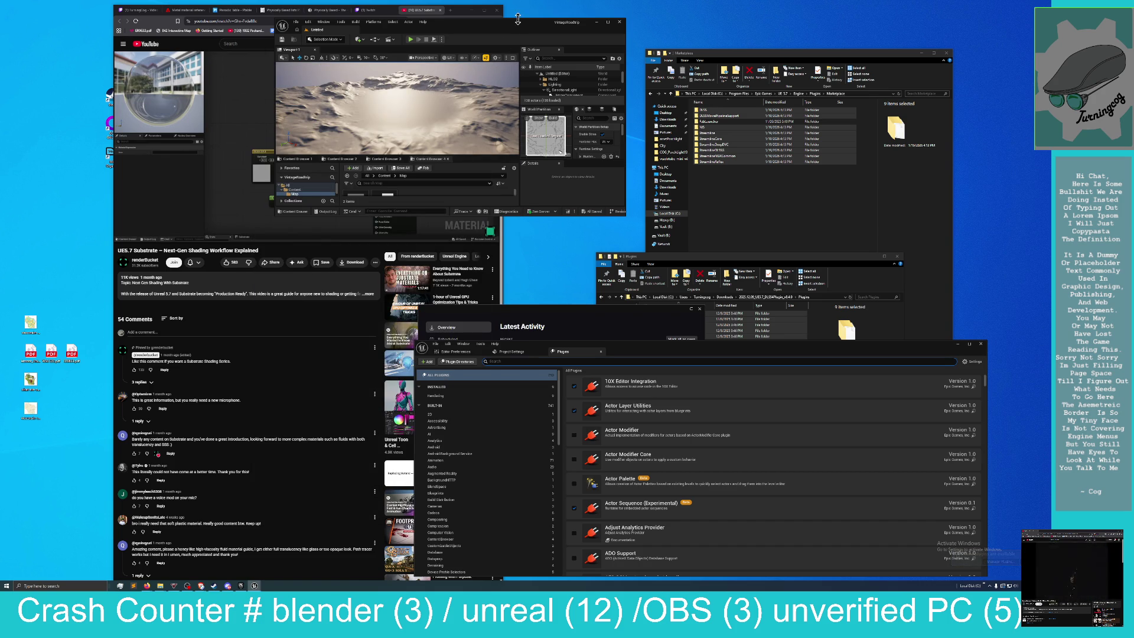
pyautogui.moveTo(518, 24)
pyautogui.mouseDown()
pyautogui.moveTo(463, 89)
pyautogui.moveTo(463, 327)
pyautogui.moveTo(555, 6)
pyautogui.mouseUp()
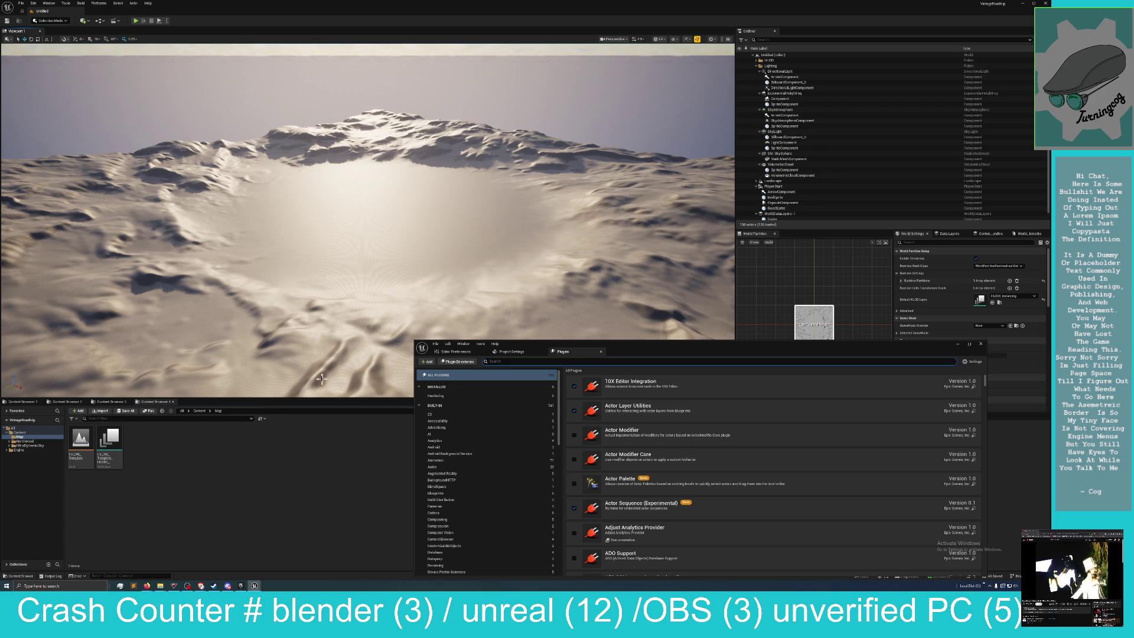
# Pick Northwood_Lumbermill in Northwood's Maps folder, moving the floating plugins list aside.
pyautogui.click(109, 401)
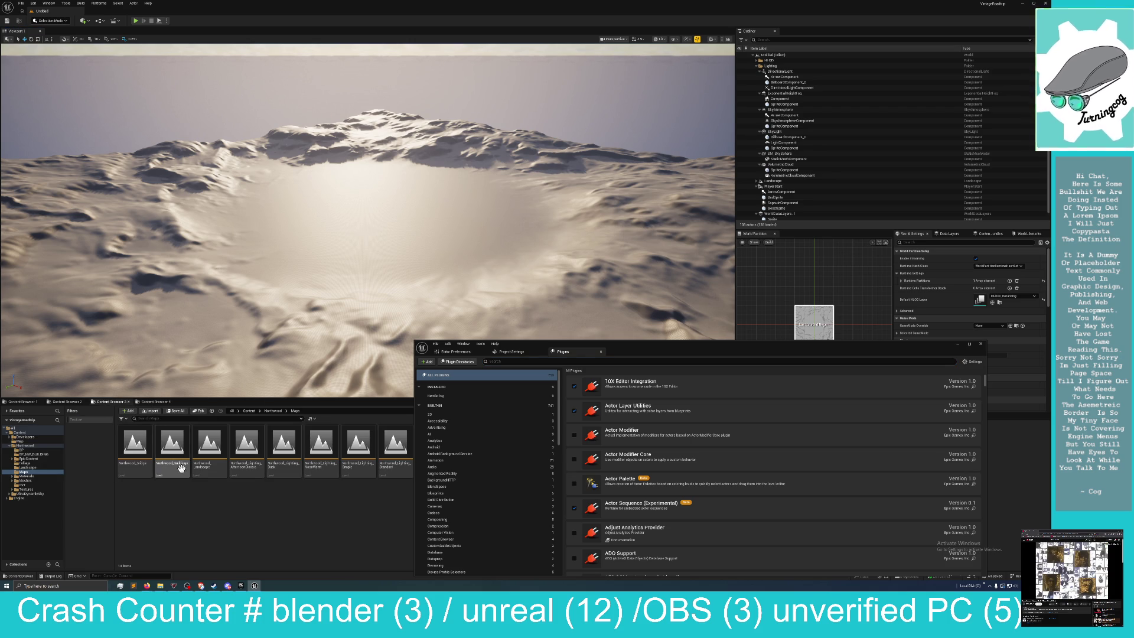
pyautogui.moveTo(648, 352)
pyautogui.mouseDown()
pyautogui.moveTo(664, 109)
pyautogui.moveTo(651, 107)
pyautogui.mouseUp()
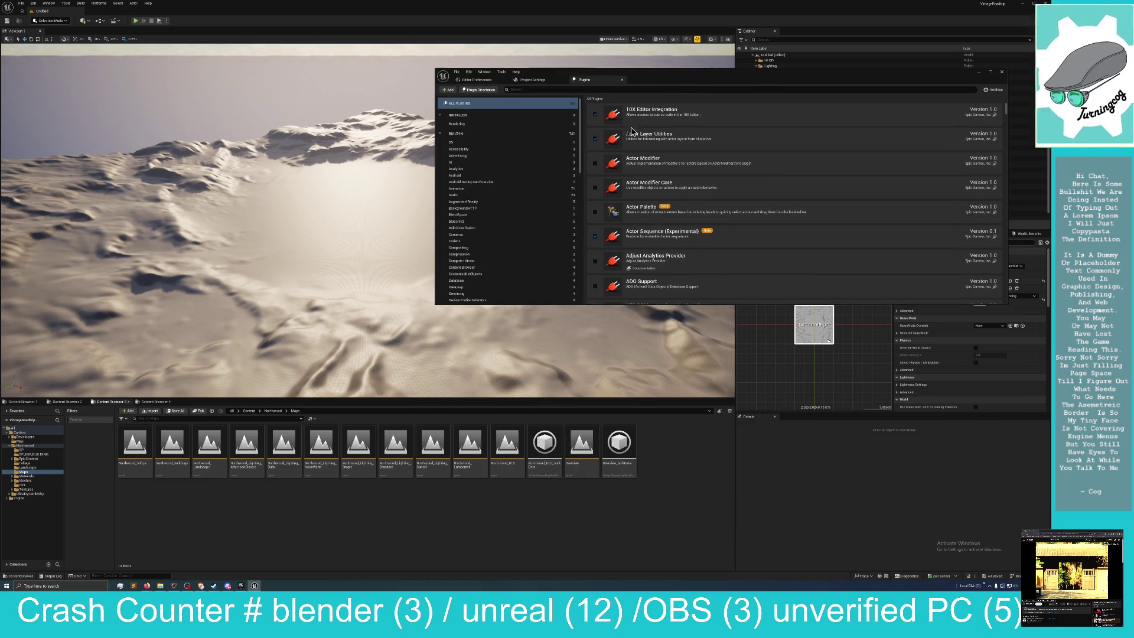
pyautogui.click(464, 439)
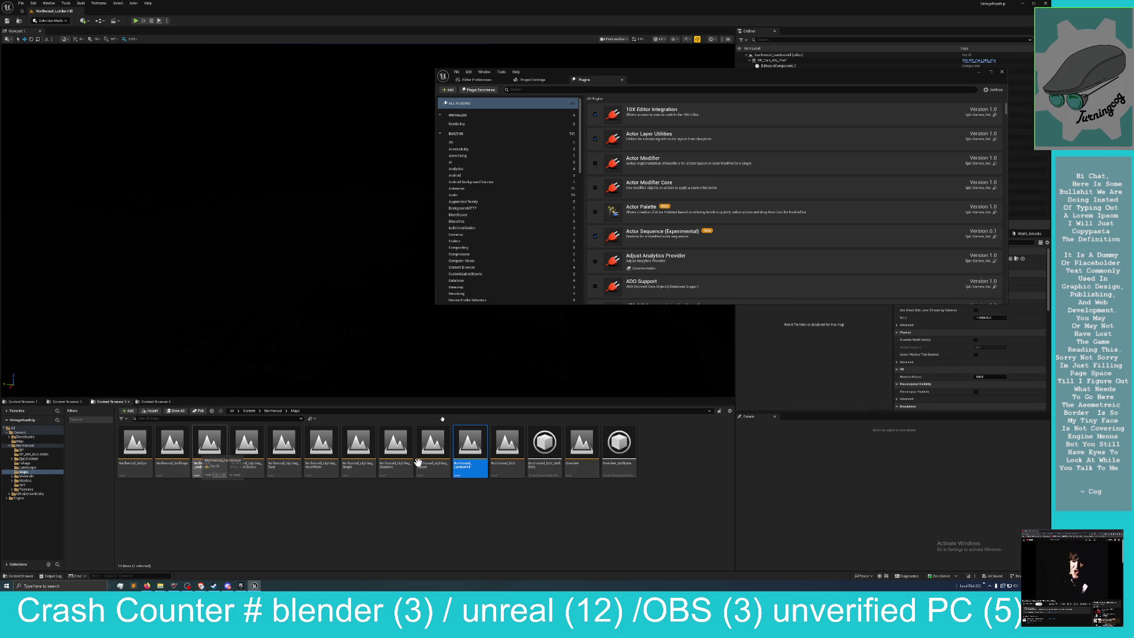
pyautogui.moveTo(700, 90)
pyautogui.mouseDown()
pyautogui.moveTo(522, 324)
pyautogui.moveTo(523, 384)
pyautogui.moveTo(662, 354)
pyautogui.moveTo(737, 356)
pyautogui.mouseUp()
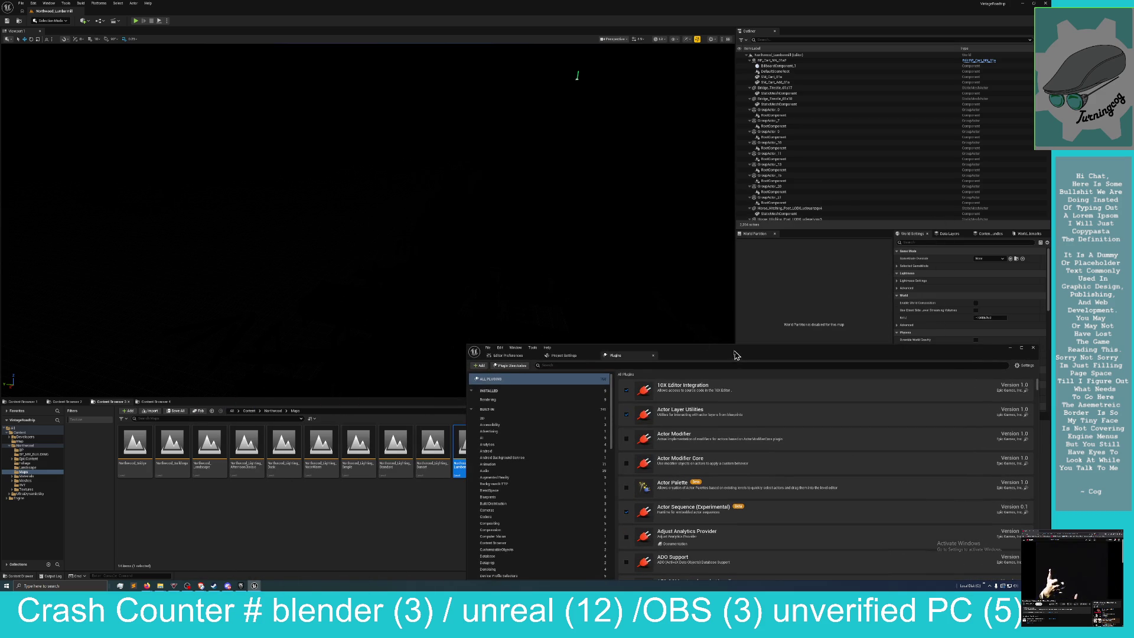
# Add a Point Light to the level from Quick Add > Basic.
pyautogui.click(84, 22)
pyautogui.moveTo(104, 73)
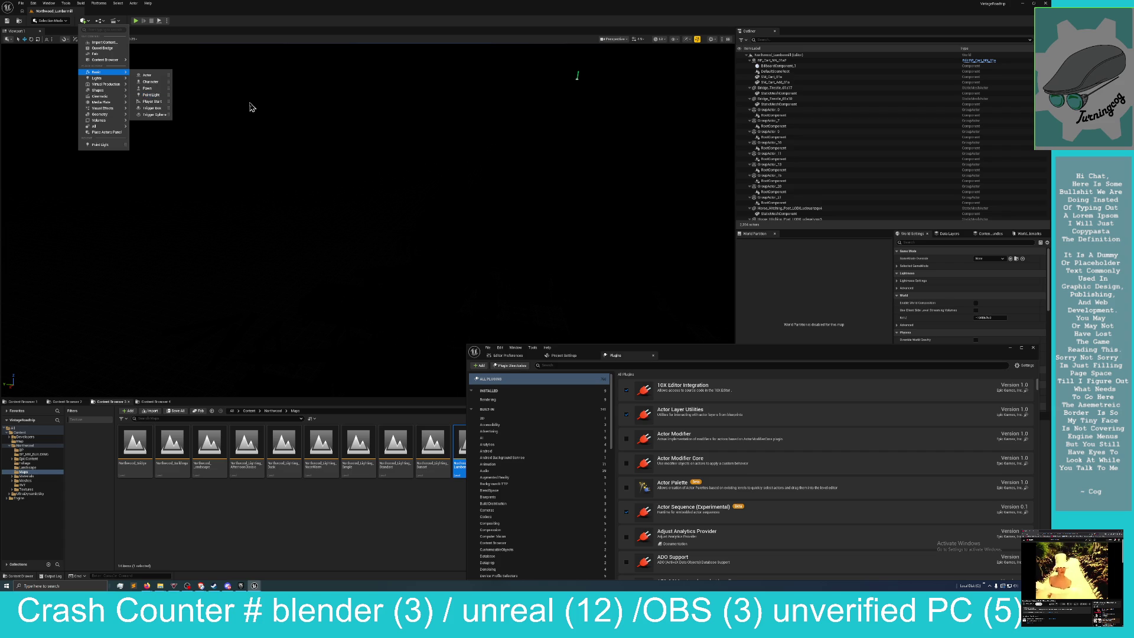
pyautogui.click(151, 95)
# Frame the mill's rafters and lower the point light inside the mill.
pyautogui.moveTo(359, 228); pyautogui.dragTo(358, 227)
pyautogui.moveTo(287, 225); pyautogui.dragTo(288, 224)
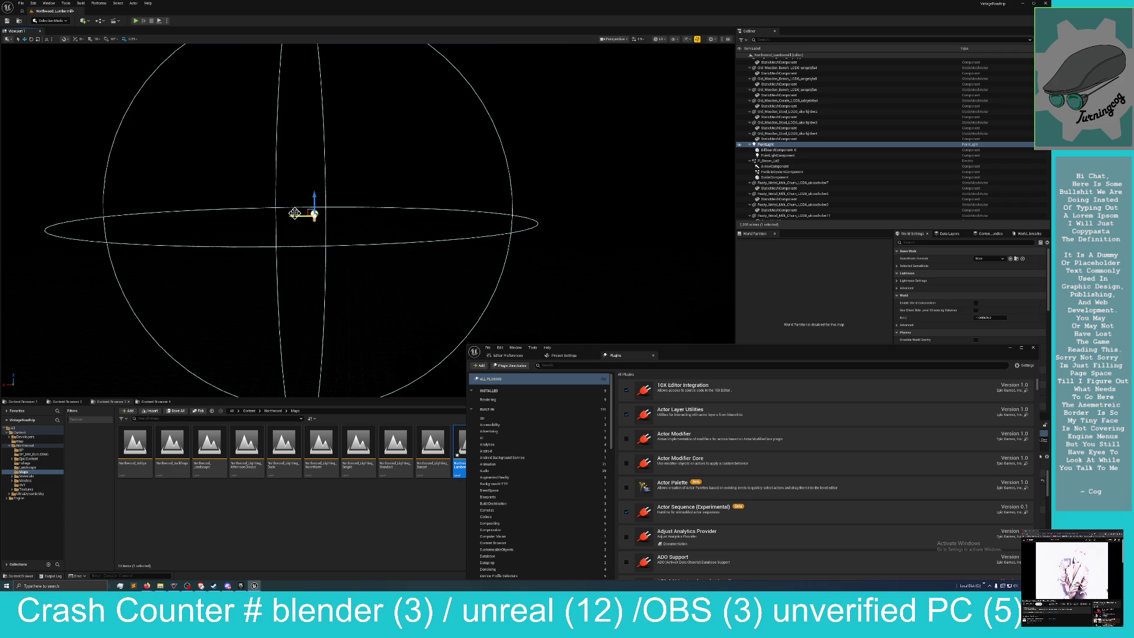
pyautogui.moveTo(296, 216); pyautogui.dragTo(259, 225)
pyautogui.moveTo(170, 216)
pyautogui.mouseDown()
pyautogui.moveTo(396, 218)
pyautogui.moveTo(328, 235)
pyautogui.moveTo(231, 228)
pyautogui.moveTo(303, 213)
pyautogui.moveTo(497, 217)
pyautogui.mouseUp()
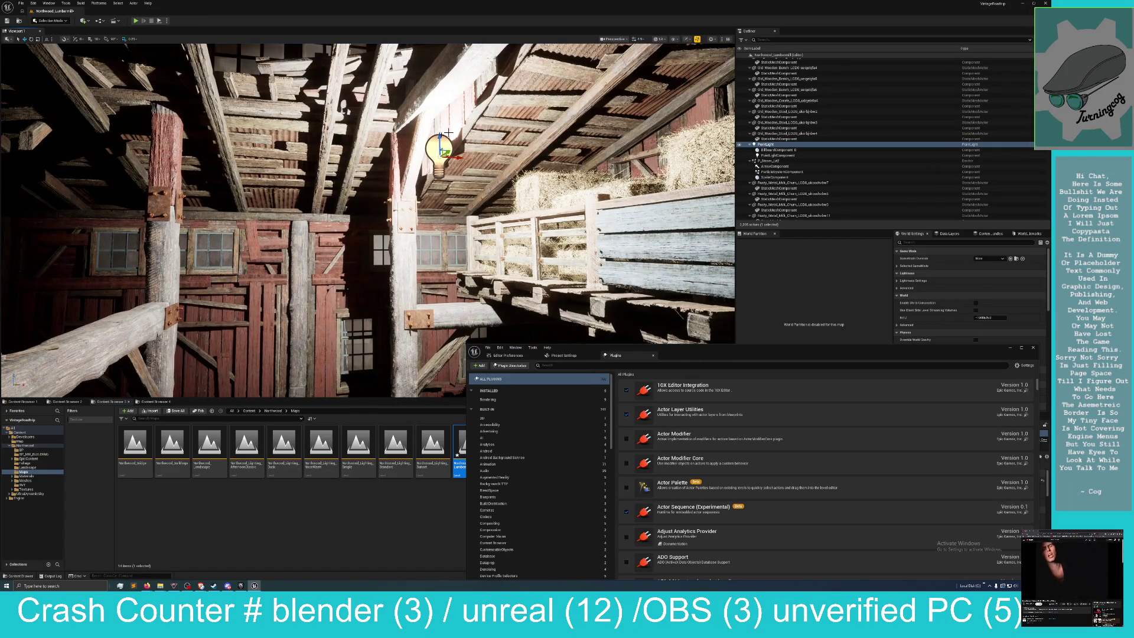
pyautogui.moveTo(421, 288)
pyautogui.mouseDown()
pyautogui.moveTo(407, 310)
pyautogui.moveTo(71, 310)
pyautogui.mouseUp()
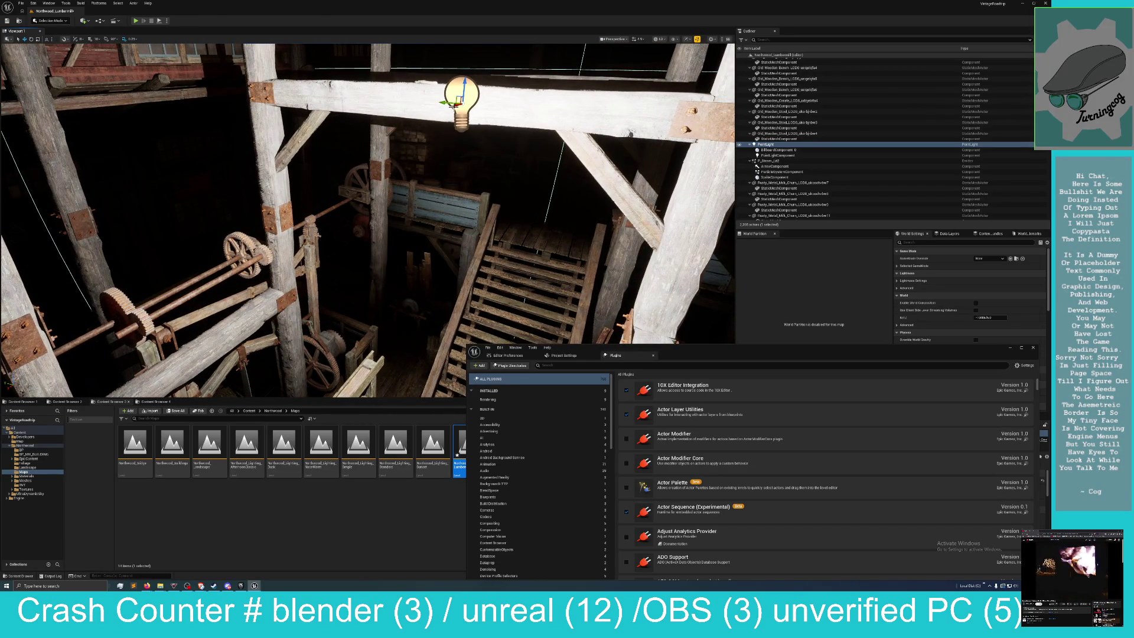
pyautogui.moveTo(467, 86)
pyautogui.mouseDown()
pyautogui.moveTo(441, 292)
pyautogui.moveTo(361, 228)
pyautogui.moveTo(449, 254)
pyautogui.mouseUp()
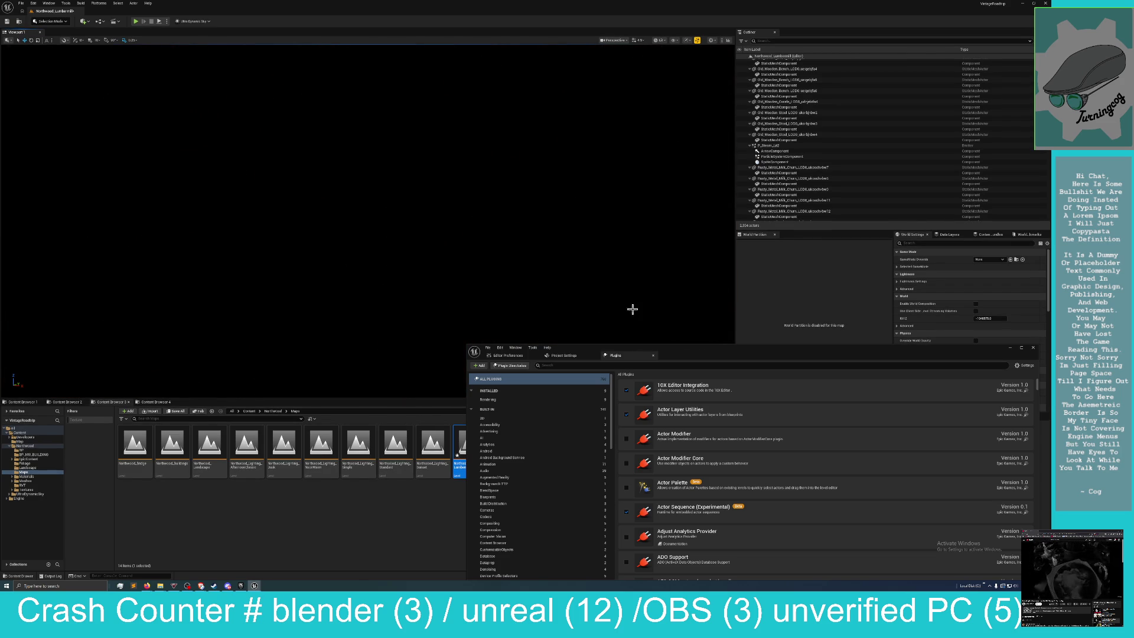
# Open the Northwood_UE5 map without saving the Lumbermill level and uncover the viewport.
pyautogui.moveTo(693, 355)
pyautogui.mouseDown()
pyautogui.moveTo(705, 346)
pyautogui.moveTo(682, 91)
pyautogui.mouseUp()
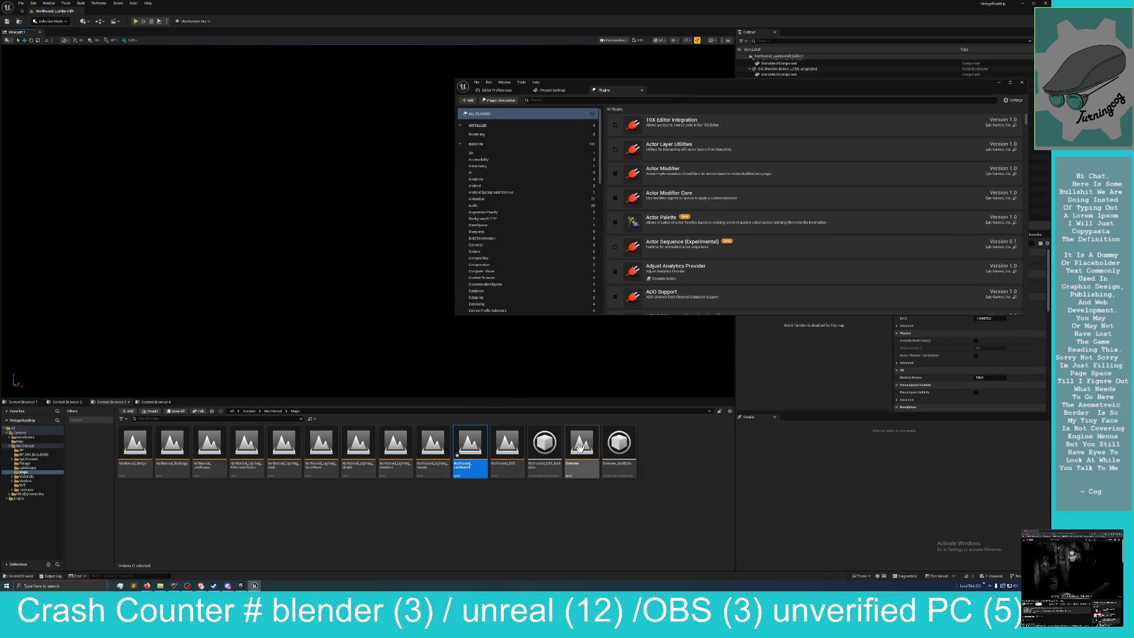
pyautogui.doubleClick(519, 449)
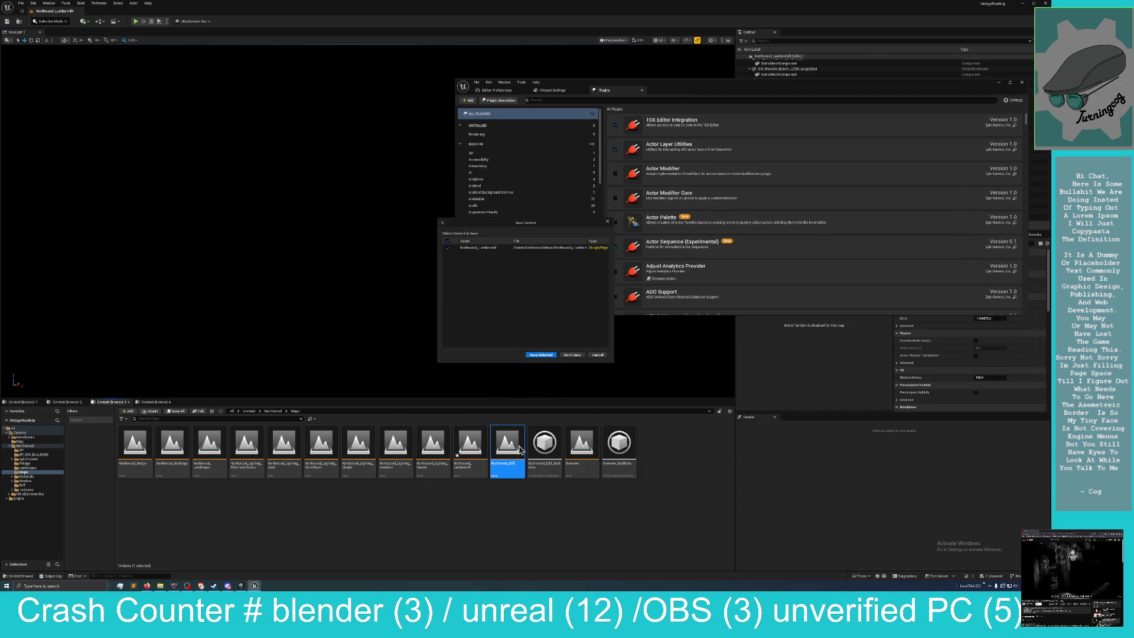
pyautogui.click(573, 355)
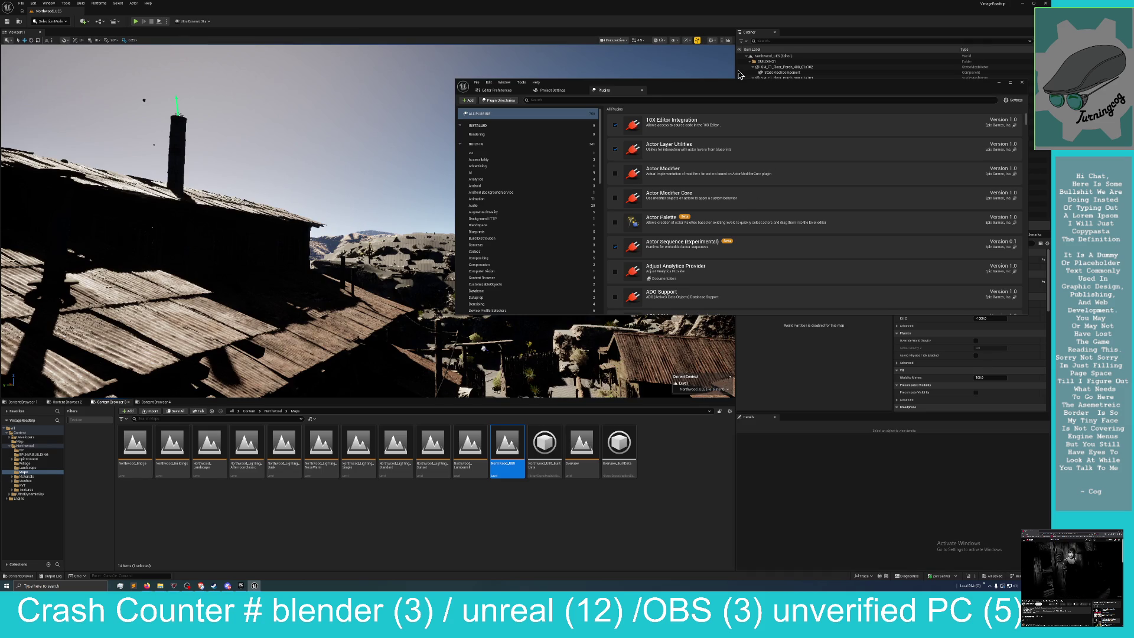
pyautogui.moveTo(591, 82)
pyautogui.mouseDown()
pyautogui.moveTo(1069, 44)
pyautogui.moveTo(1097, 53)
pyautogui.mouseUp()
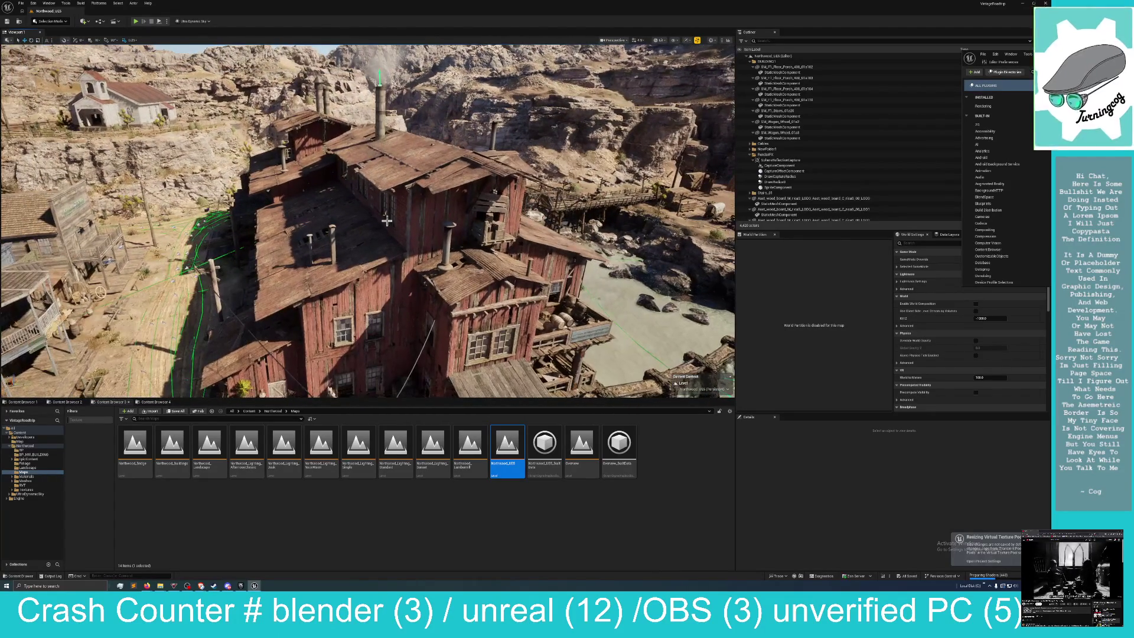
# Inspect the mill's facade, roof, office section and a nearby barrel.
pyautogui.click(417, 160)
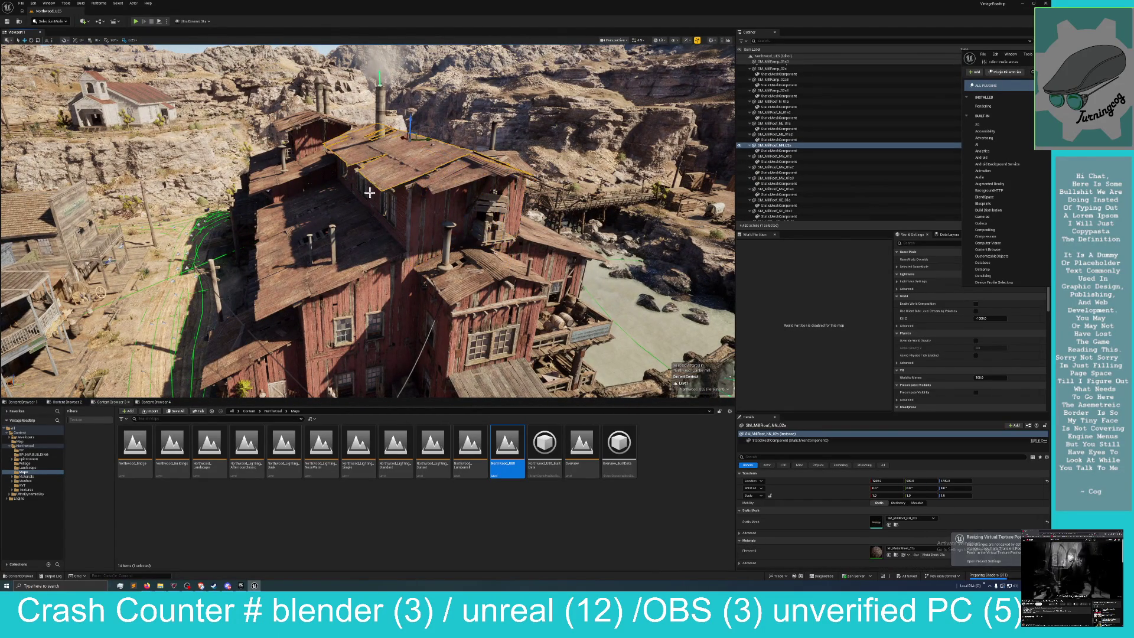
pyautogui.click(356, 230)
pyautogui.click(570, 251)
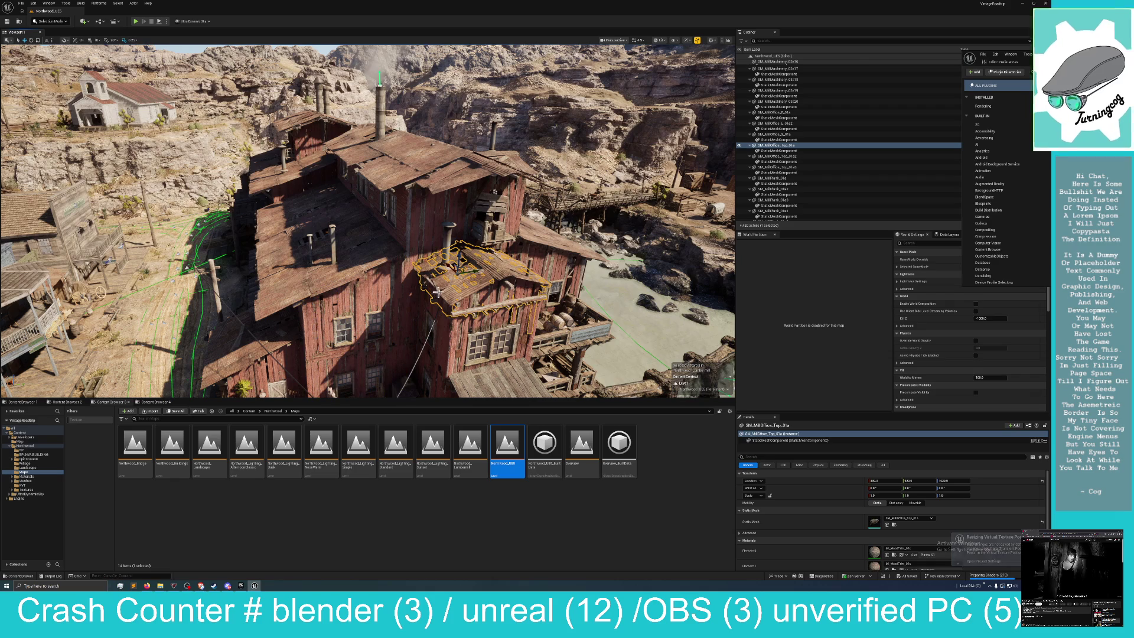
pyautogui.press('q')
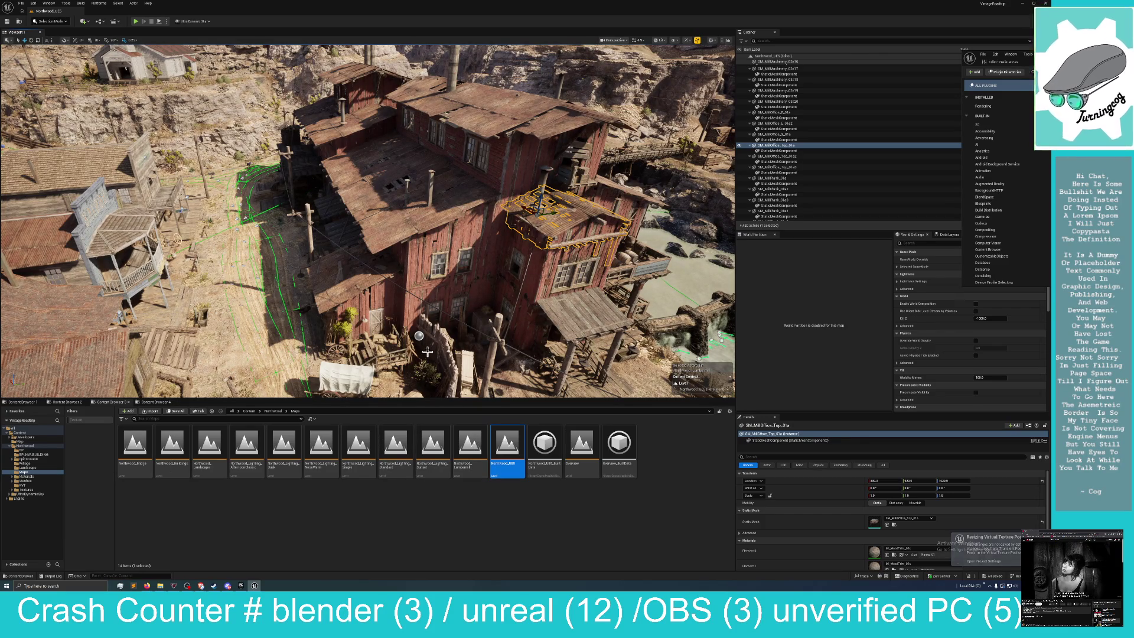
pyautogui.moveTo(364, 286)
pyautogui.mouseDown()
pyautogui.moveTo(322, 289)
pyautogui.moveTo(322, 254)
pyautogui.mouseUp()
pyautogui.click(582, 301)
pyautogui.moveTo(582, 301); pyautogui.dragTo(558, 278)
pyautogui.moveTo(400, 260)
pyautogui.mouseDown()
pyautogui.moveTo(400, 248)
pyautogui.moveTo(422, 248)
pyautogui.mouseUp()
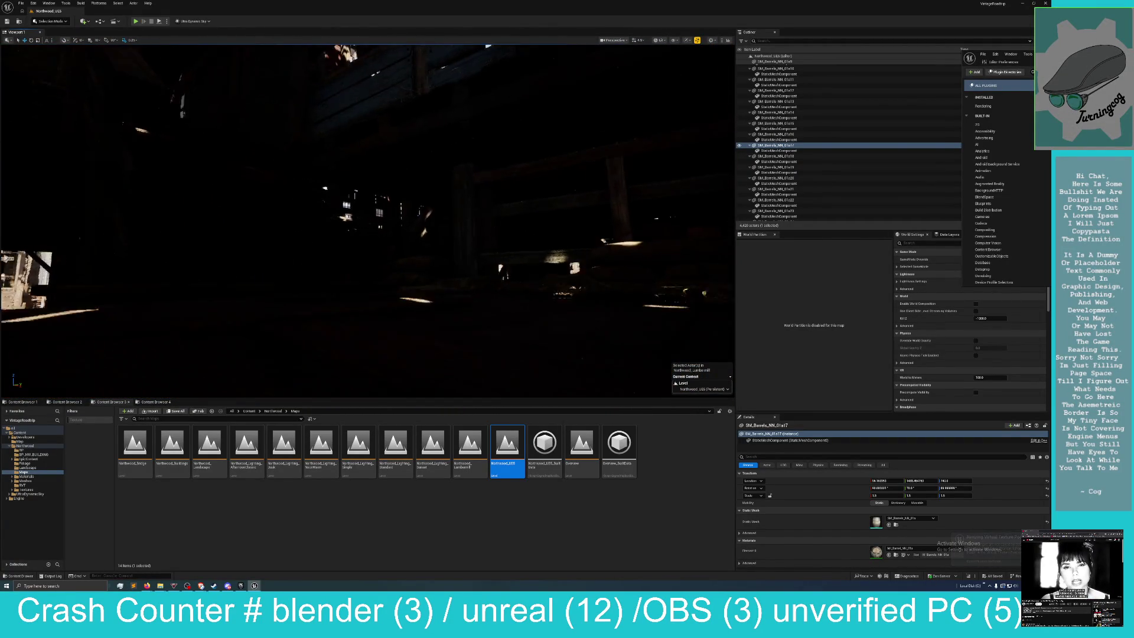
# Select the mill's floor meshes, platform and planks, then fly into the interior.
pyautogui.click(398, 223)
pyautogui.click(416, 287)
pyautogui.rightClick(529, 237)
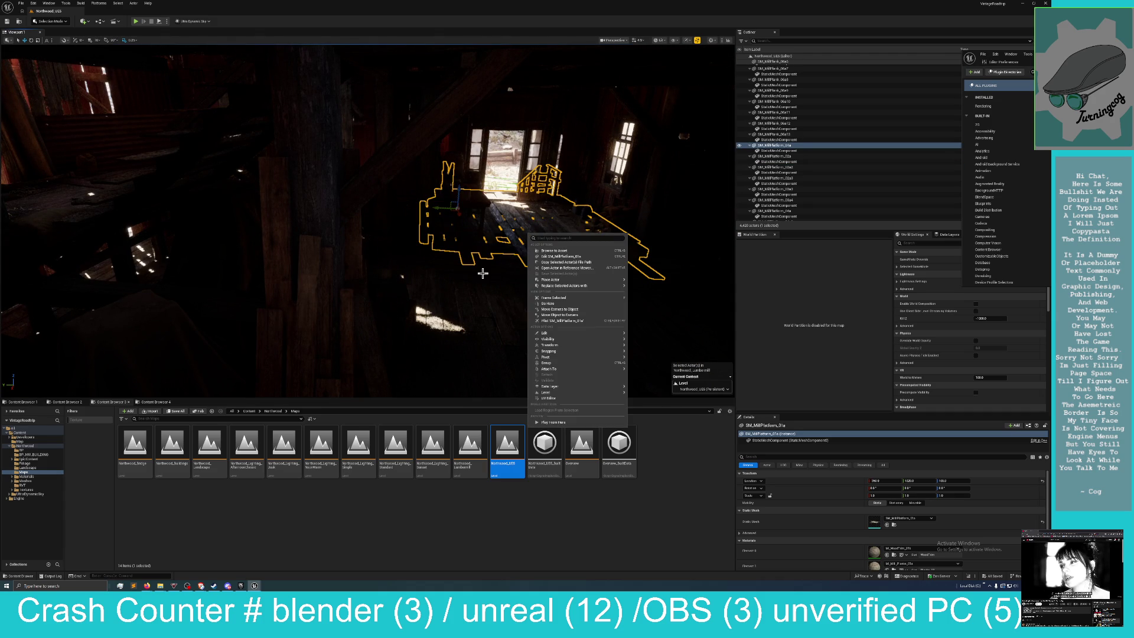
pyautogui.click(483, 273)
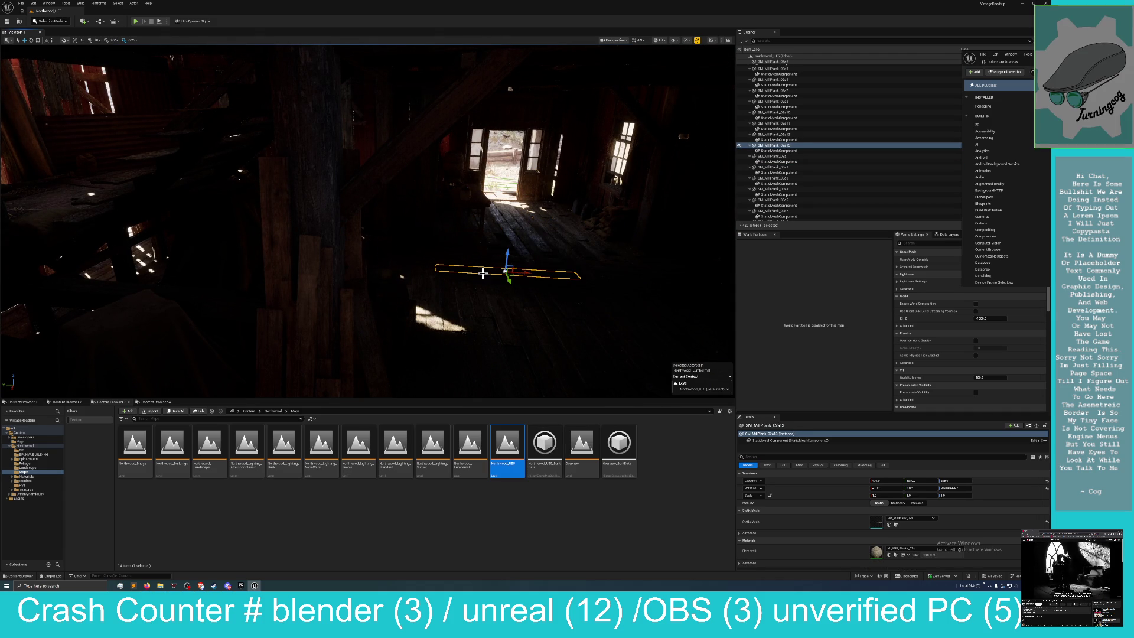
pyautogui.moveTo(483, 273)
pyautogui.mouseDown()
pyautogui.moveTo(422, 283)
pyautogui.moveTo(378, 257)
pyautogui.moveTo(384, 235)
pyautogui.moveTo(388, 258)
pyautogui.mouseUp()
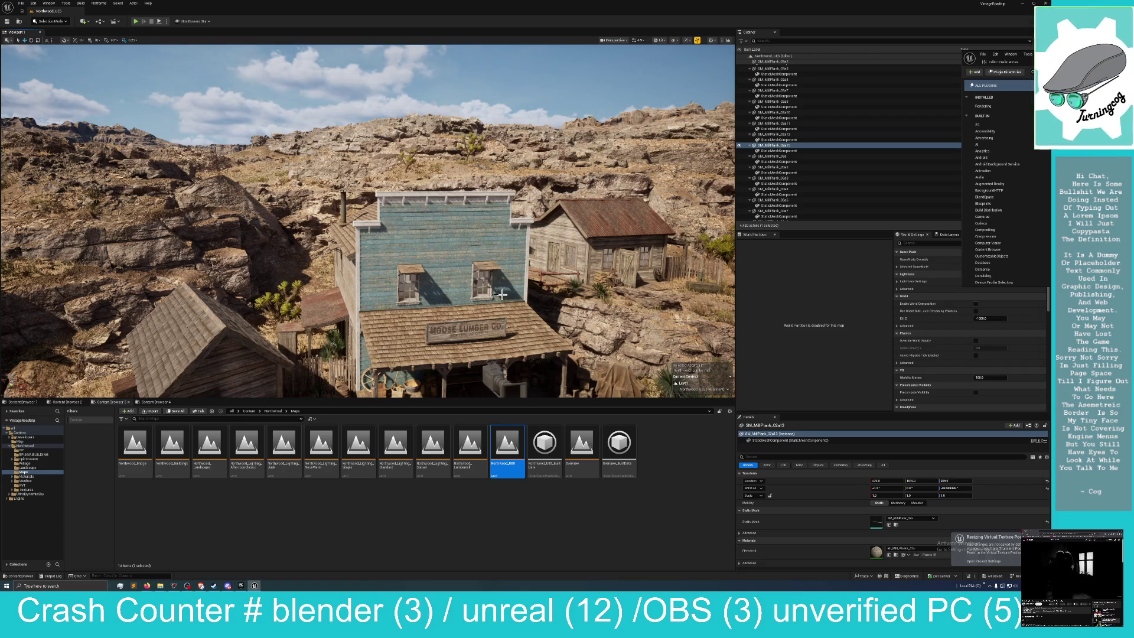
# Inspect the blue Moose Lumber building and a mill window up close, then open undo options.
pyautogui.click(444, 257)
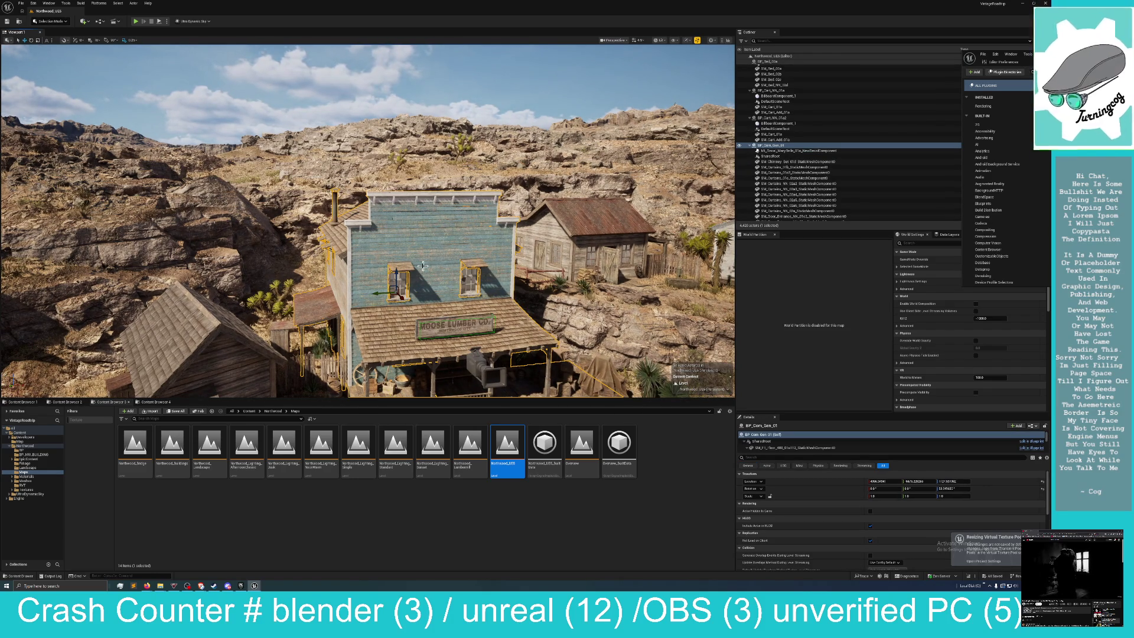
pyautogui.moveTo(453, 275); pyautogui.dragTo(273, 214)
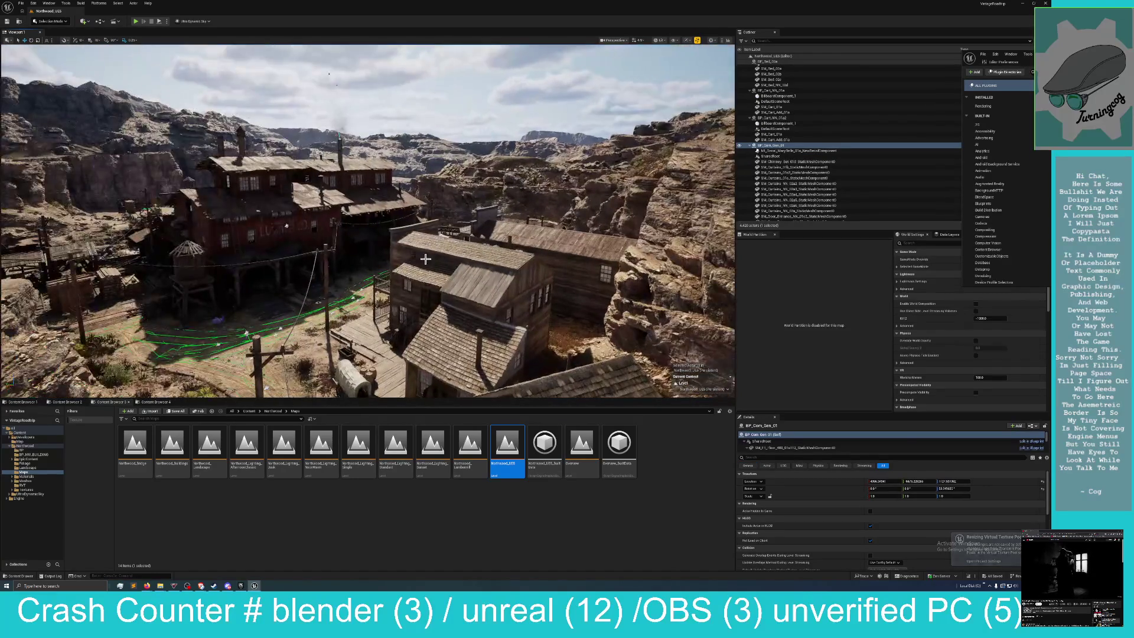
pyautogui.click(273, 214)
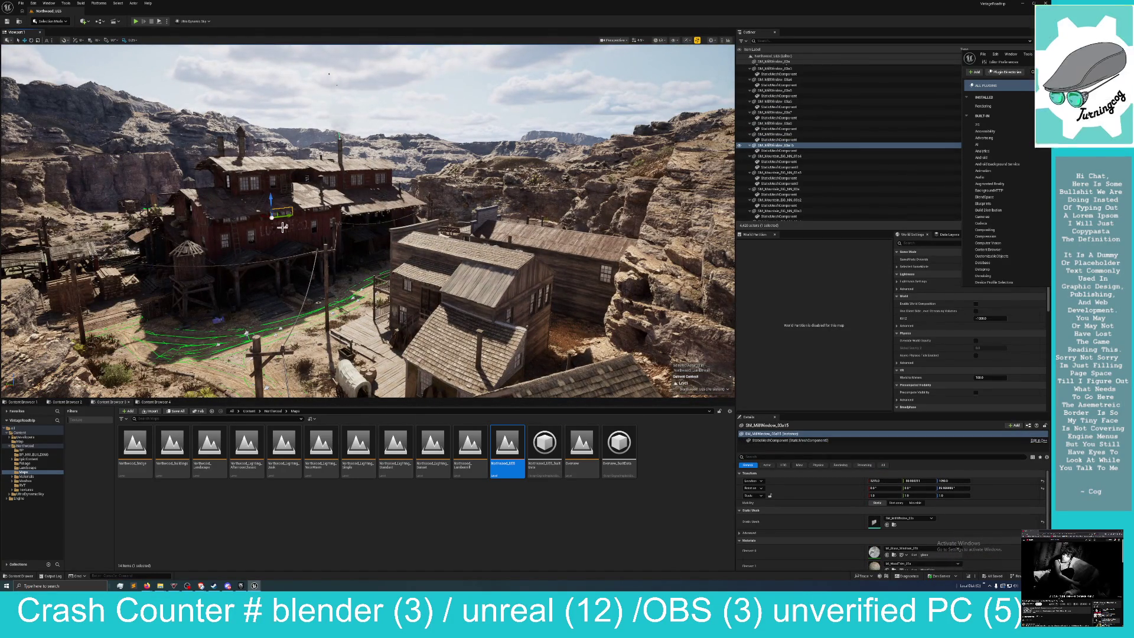
pyautogui.moveTo(273, 214); pyautogui.dragTo(283, 225)
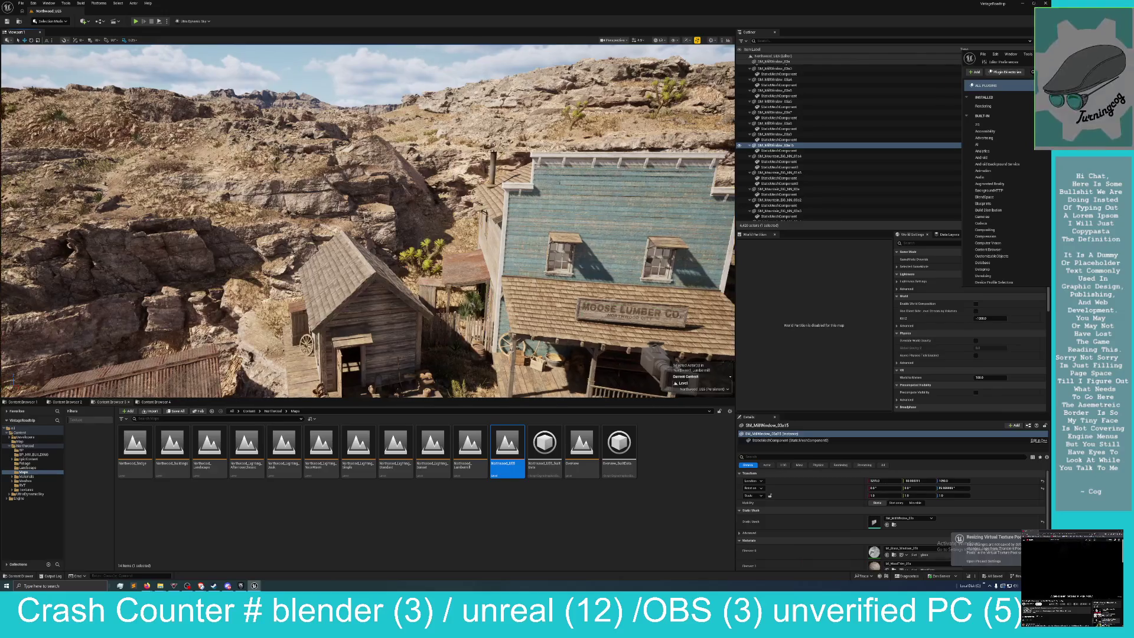
pyautogui.click(464, 251)
pyautogui.moveTo(463, 251)
pyautogui.mouseDown()
pyautogui.moveTo(457, 176)
pyautogui.moveTo(466, 176)
pyautogui.mouseUp()
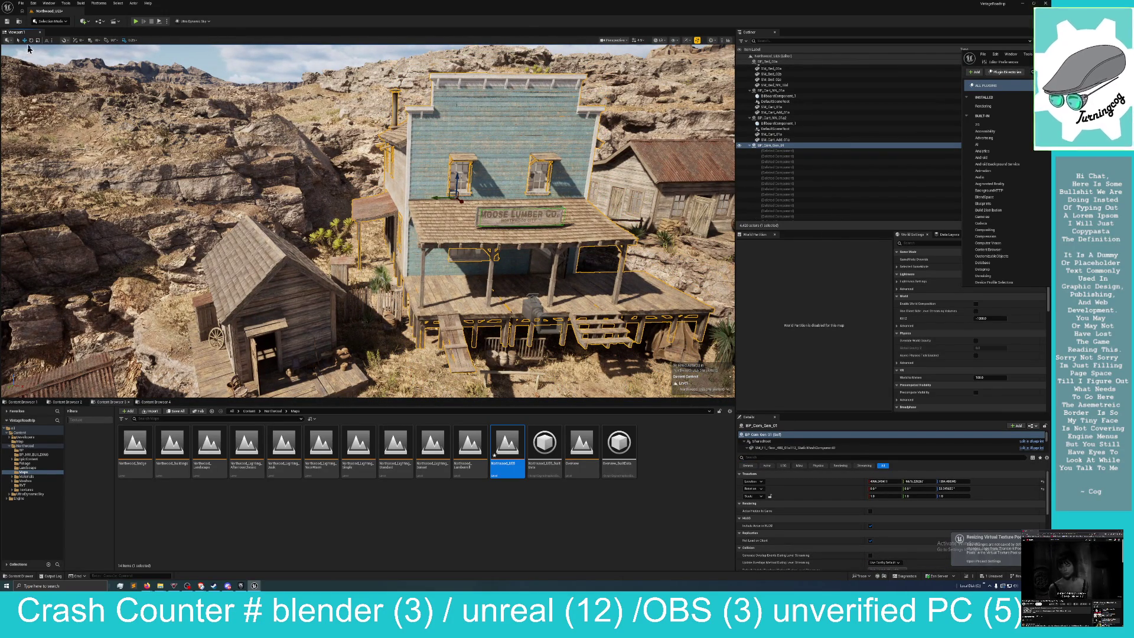
pyautogui.click(34, 3)
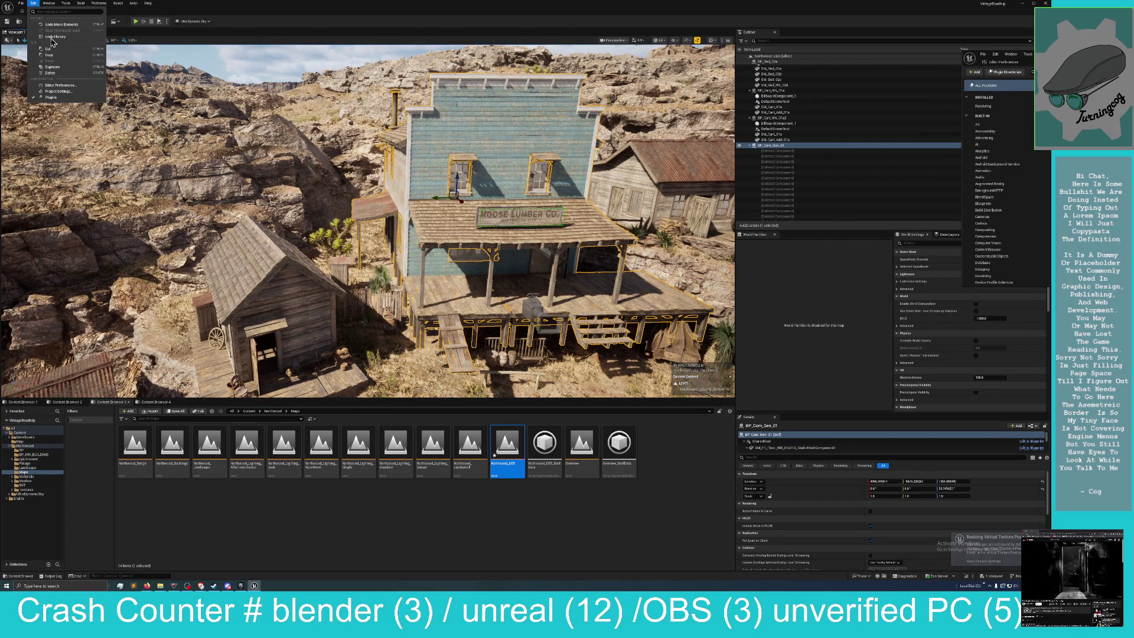
# Undo the Moose Lumber building's move and fly back to a wide street-and-cliffs view.
pyautogui.click(59, 17)
pyautogui.moveTo(88, 56); pyautogui.dragTo(124, 65)
pyautogui.moveTo(492, 240)
pyautogui.mouseDown()
pyautogui.moveTo(514, 239)
pyautogui.moveTo(413, 278)
pyautogui.mouseUp()
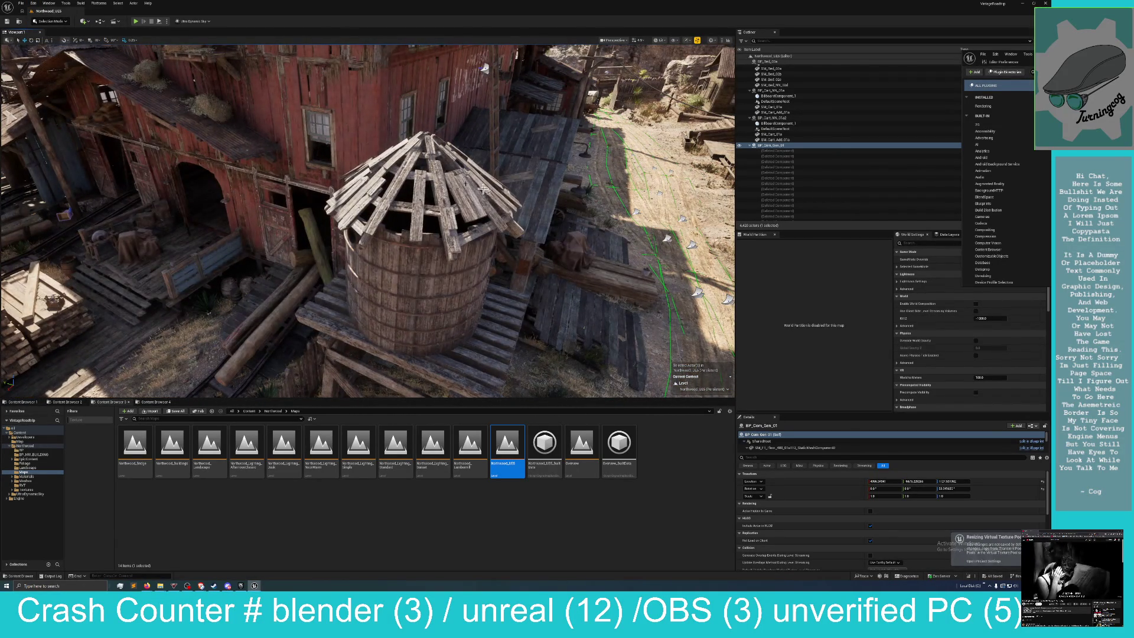
pyautogui.scroll(-3, 446, 254)
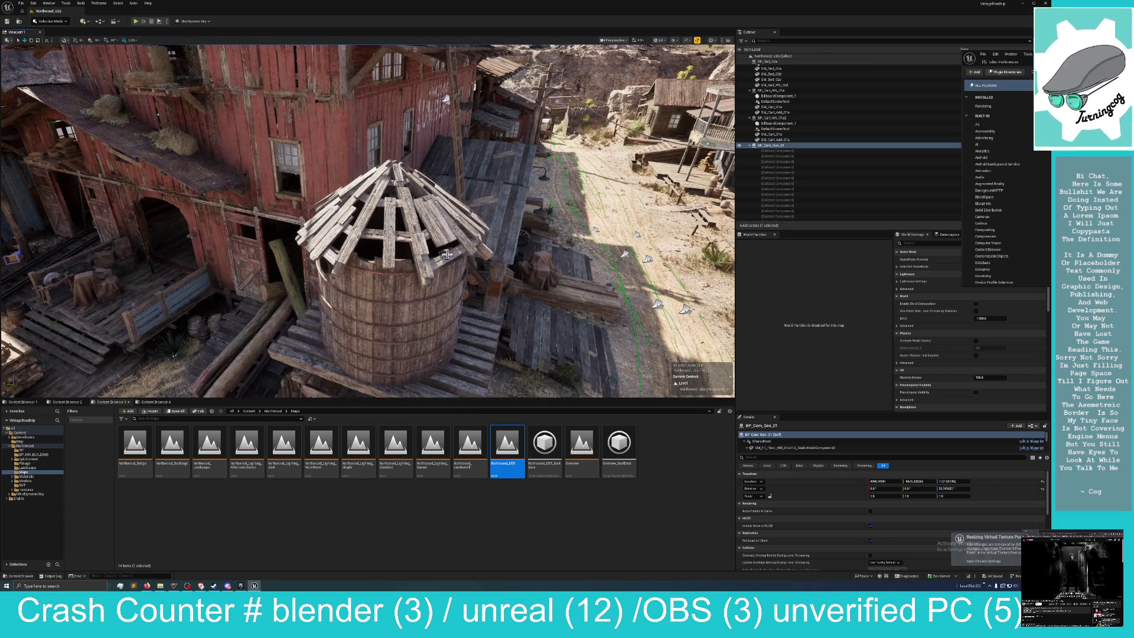
pyautogui.scroll(-10, 412, 288)
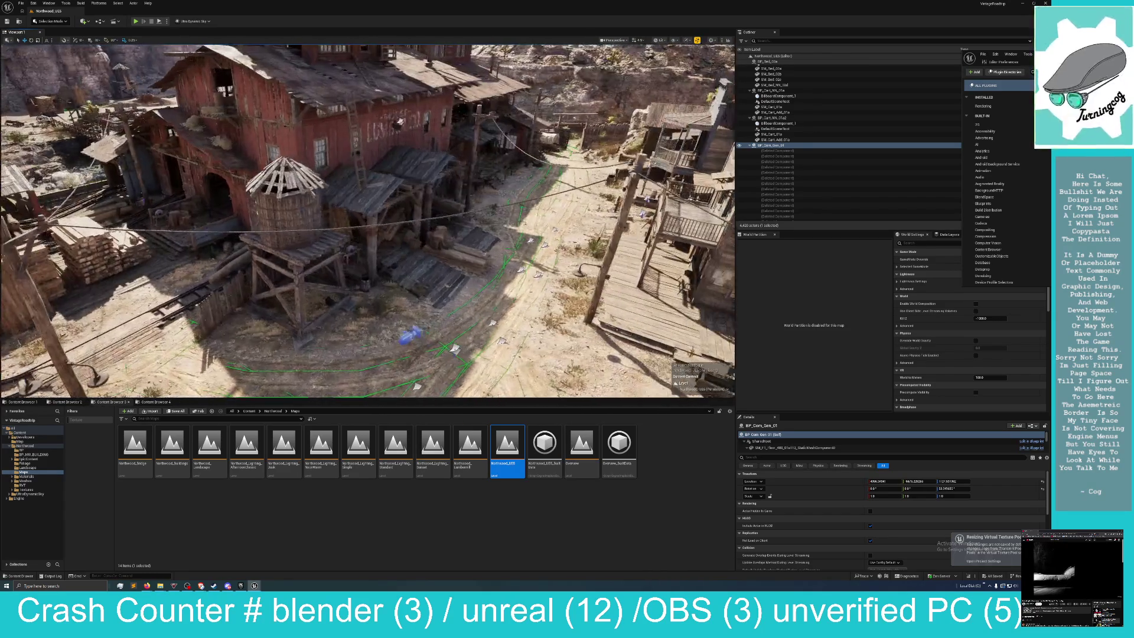
pyautogui.moveTo(416, 277)
pyautogui.mouseDown()
pyautogui.moveTo(417, 218)
pyautogui.moveTo(419, 272)
pyautogui.mouseUp()
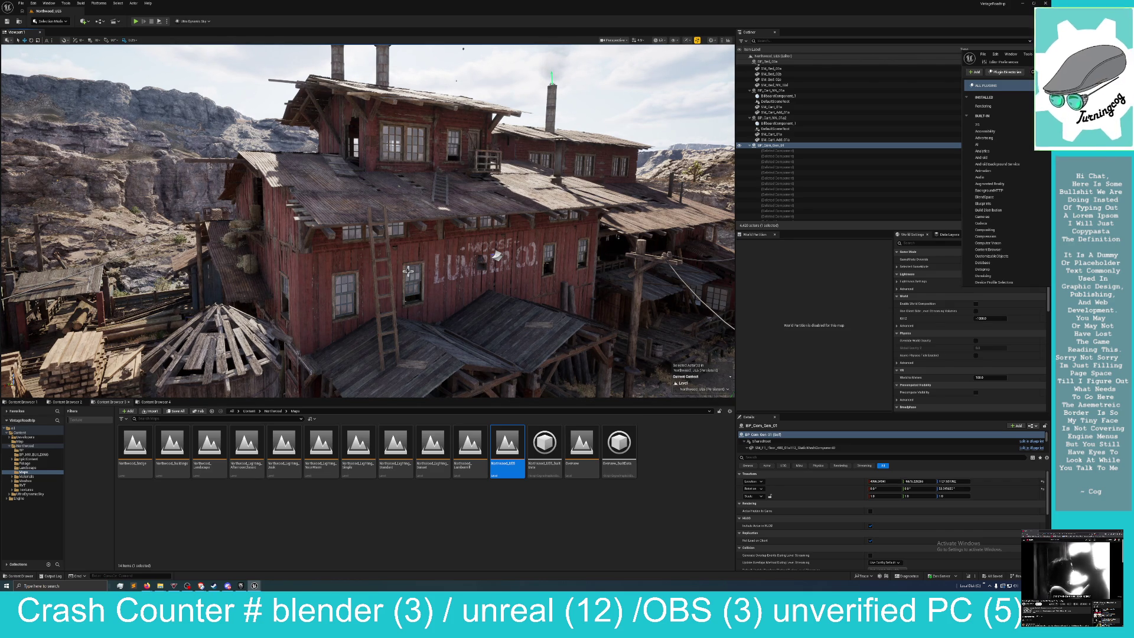
pyautogui.moveTo(496, 256); pyautogui.dragTo(446, 251)
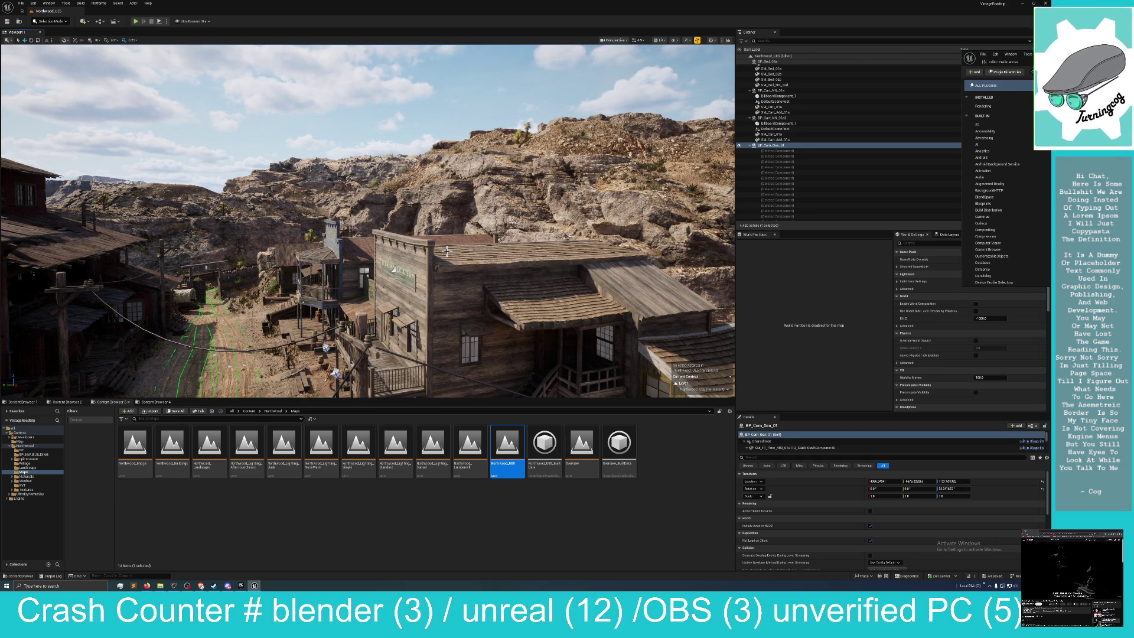
# Focus the blue building with F, look around the house interior, then fly out overhead.
pyautogui.moveTo(366, 236)
pyautogui.mouseDown()
pyautogui.moveTo(325, 277)
pyautogui.moveTo(413, 204)
pyautogui.moveTo(397, 230)
pyautogui.mouseUp()
pyautogui.scroll(-10, 397, 231)
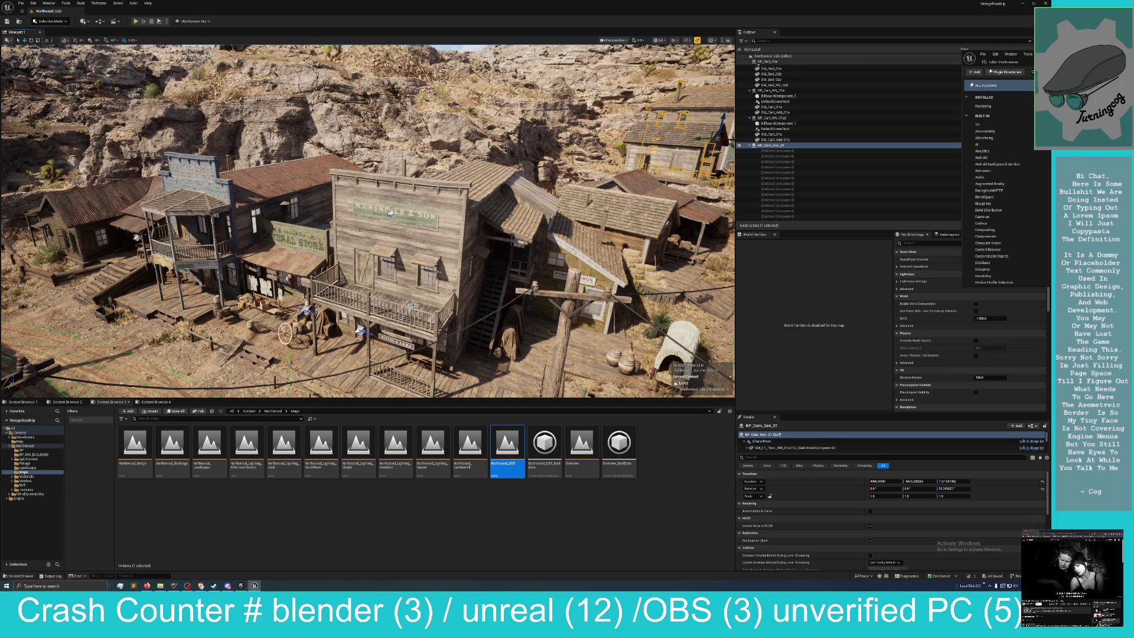
pyautogui.moveTo(391, 339)
pyautogui.mouseDown()
pyautogui.moveTo(392, 296)
pyautogui.moveTo(391, 319)
pyautogui.moveTo(414, 331)
pyautogui.moveTo(349, 257)
pyautogui.mouseUp()
pyautogui.moveTo(381, 208); pyautogui.dragTo(398, 184)
pyautogui.moveTo(327, 126)
pyautogui.mouseDown()
pyautogui.moveTo(328, 139)
pyautogui.moveTo(328, 126)
pyautogui.mouseUp()
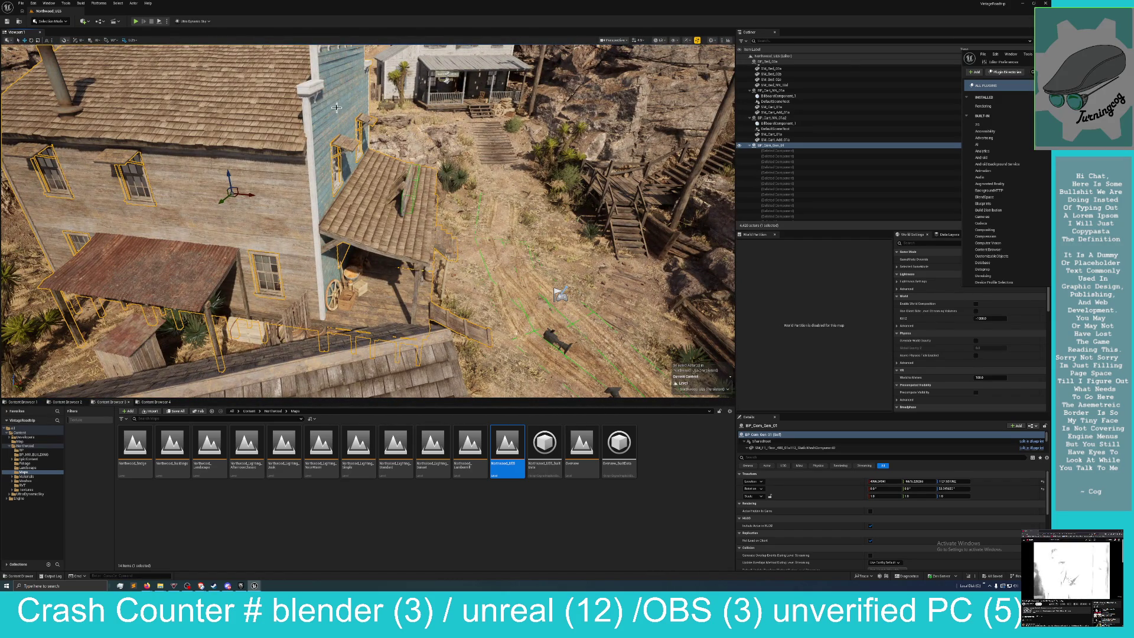
pyautogui.moveTo(328, 125); pyautogui.dragTo(313, 133)
pyautogui.press('f')
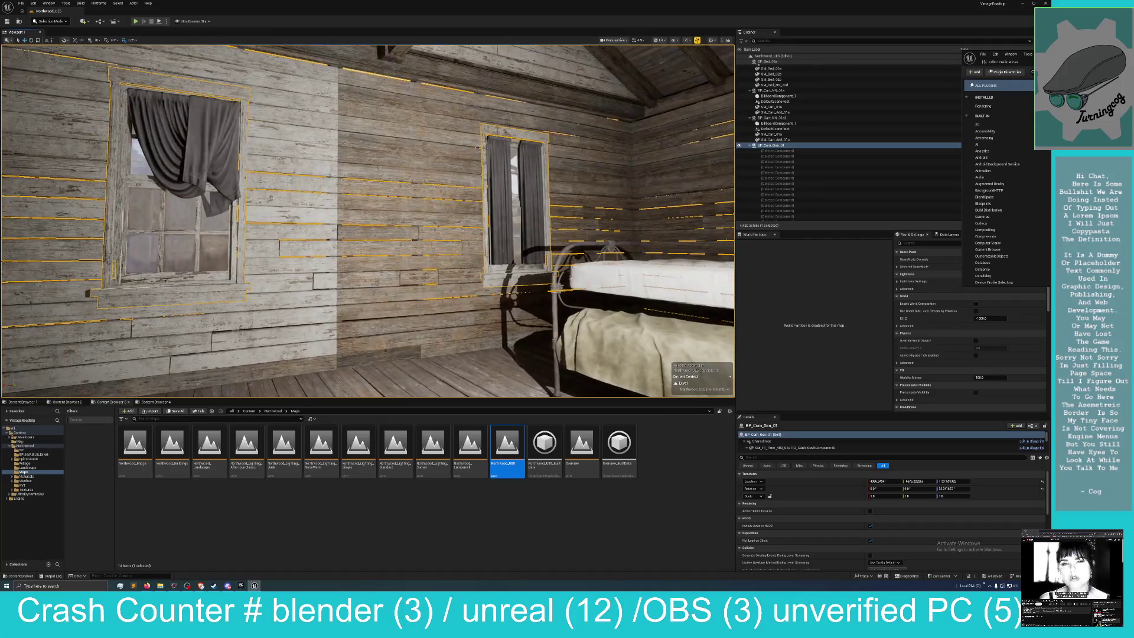
pyautogui.moveTo(367, 220)
pyautogui.mouseDown()
pyautogui.moveTo(342, 201)
pyautogui.moveTo(360, 223)
pyautogui.mouseUp()
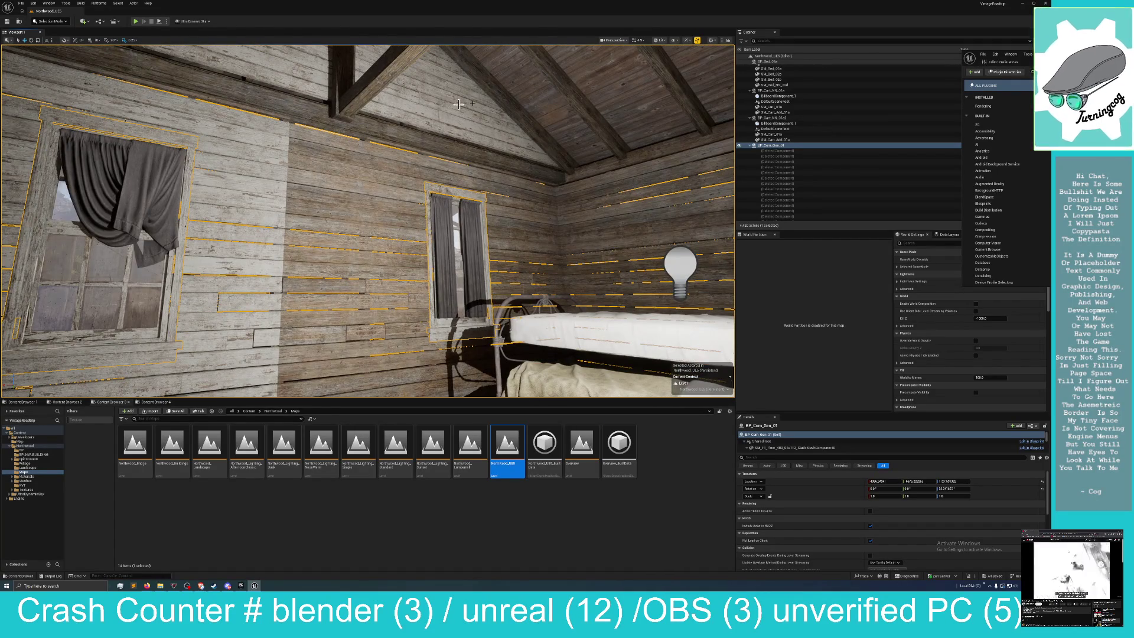
pyautogui.moveTo(568, 233)
pyautogui.mouseDown()
pyautogui.moveTo(555, 218)
pyautogui.moveTo(561, 242)
pyautogui.moveTo(549, 233)
pyautogui.moveTo(579, 231)
pyautogui.moveTo(567, 236)
pyautogui.mouseUp()
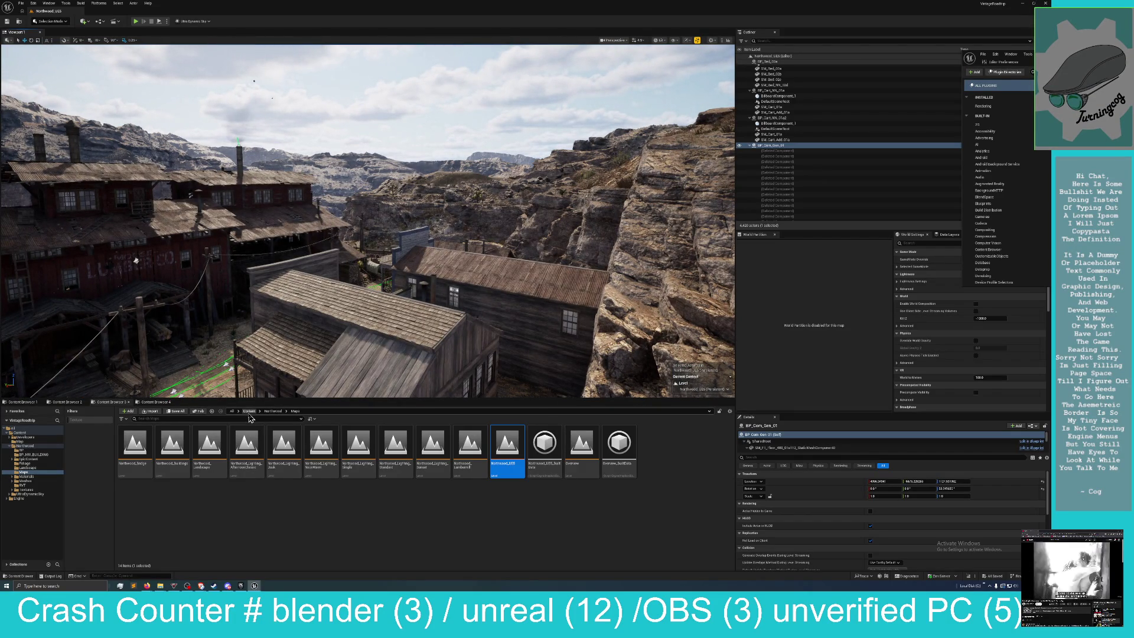
# Open the Map folder twice, returning each time to Content, and right-click the Northwood folder.
pyautogui.click(249, 413)
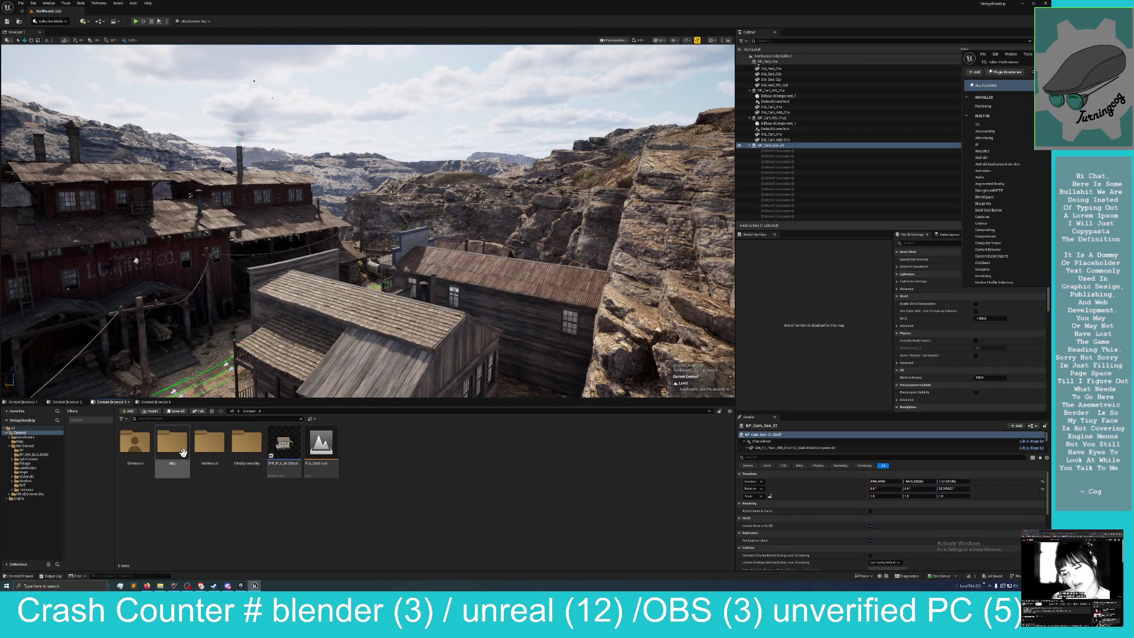
pyautogui.click(250, 452)
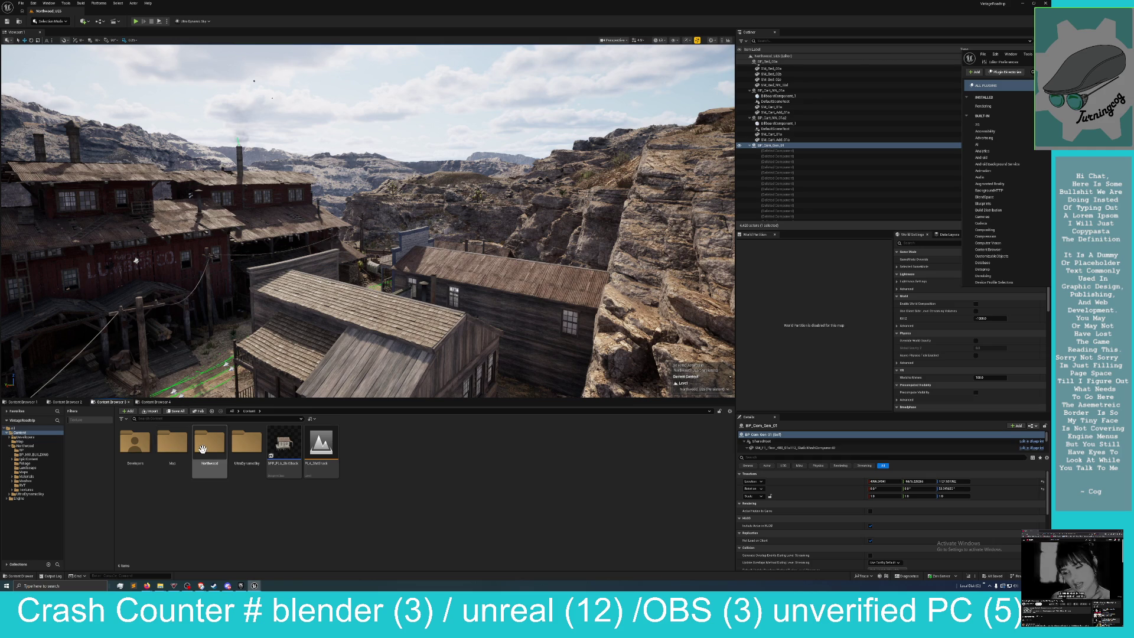
pyautogui.doubleClick(180, 449)
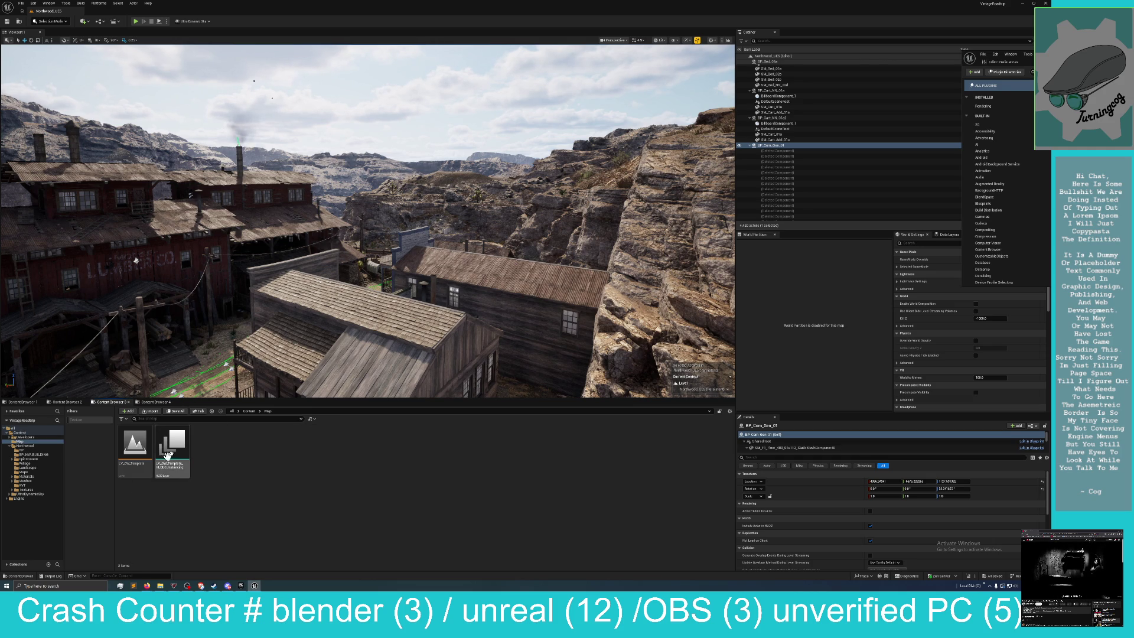
pyautogui.click(248, 411)
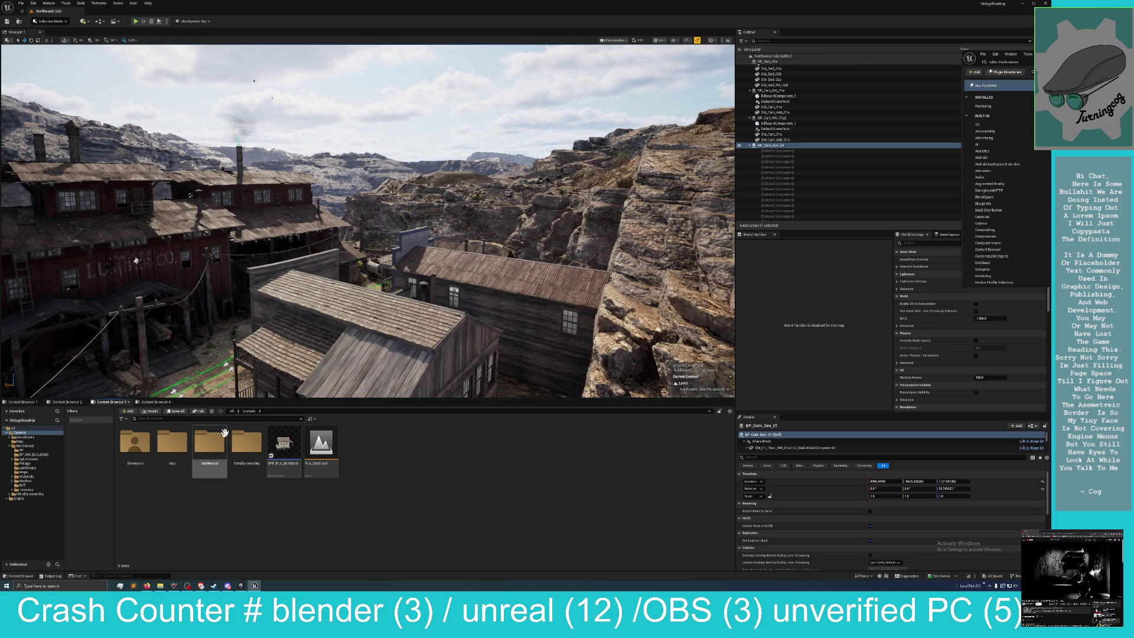
pyautogui.doubleClick(172, 443)
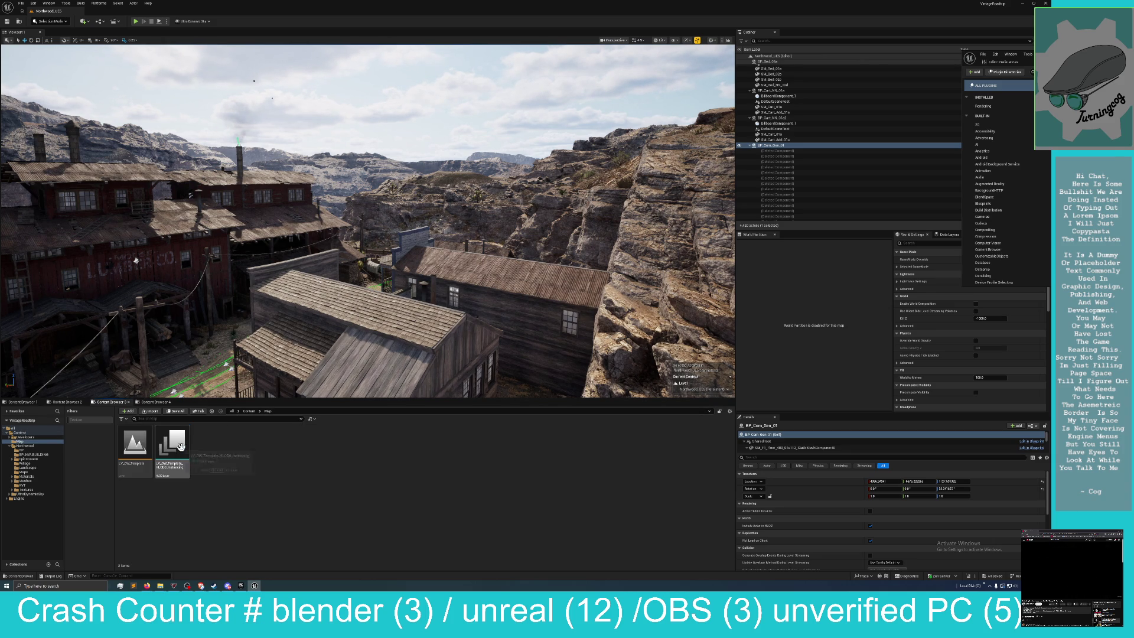
pyautogui.click(249, 411)
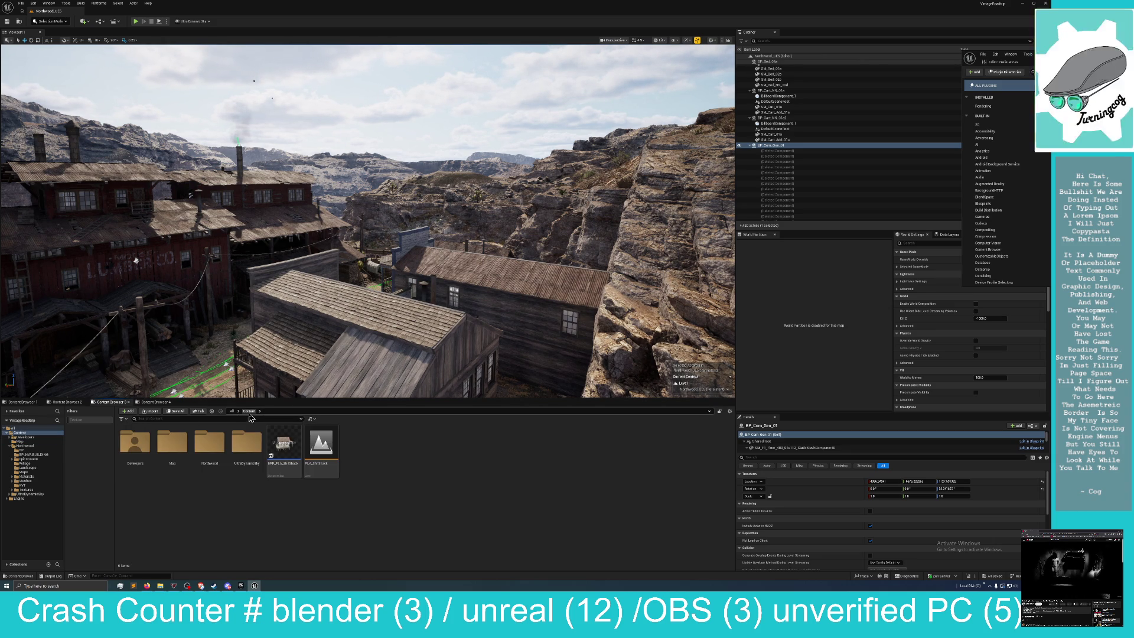
pyautogui.rightClick(213, 446)
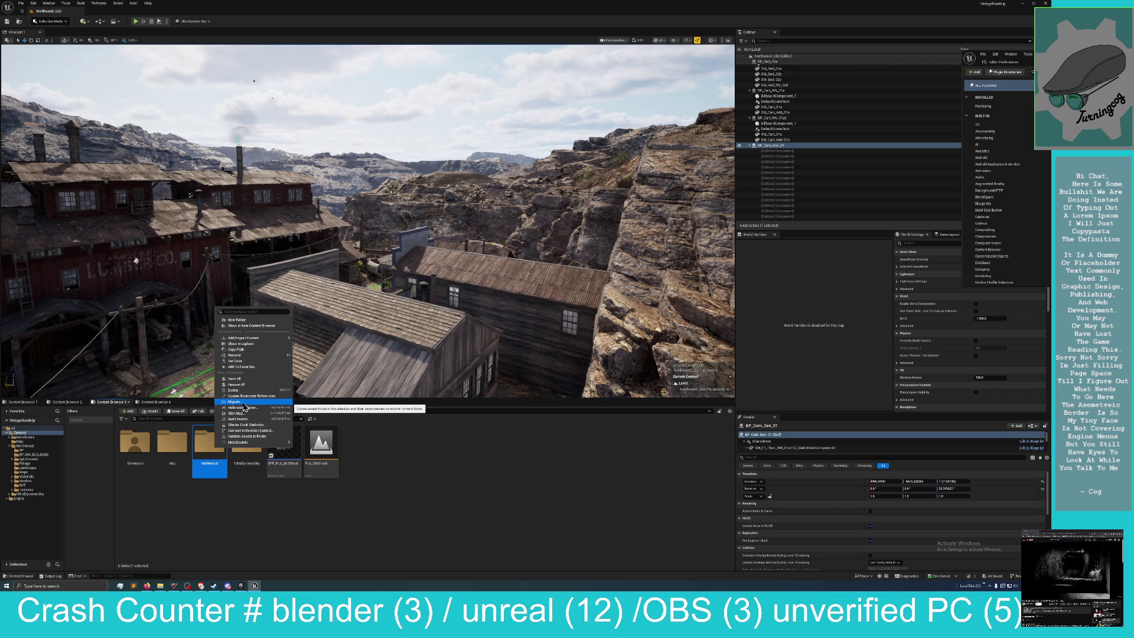
# Migrate the Northwood folder, scroll through the full Asset Report, and confirm it.
pyautogui.click(235, 402)
pyautogui.scroll(-10, 537, 317)
pyautogui.scroll(-8, 537, 317)
pyautogui.scroll(-15, 537, 317)
pyautogui.scroll(-15, 537, 317)
pyautogui.scroll(-15, 537, 318)
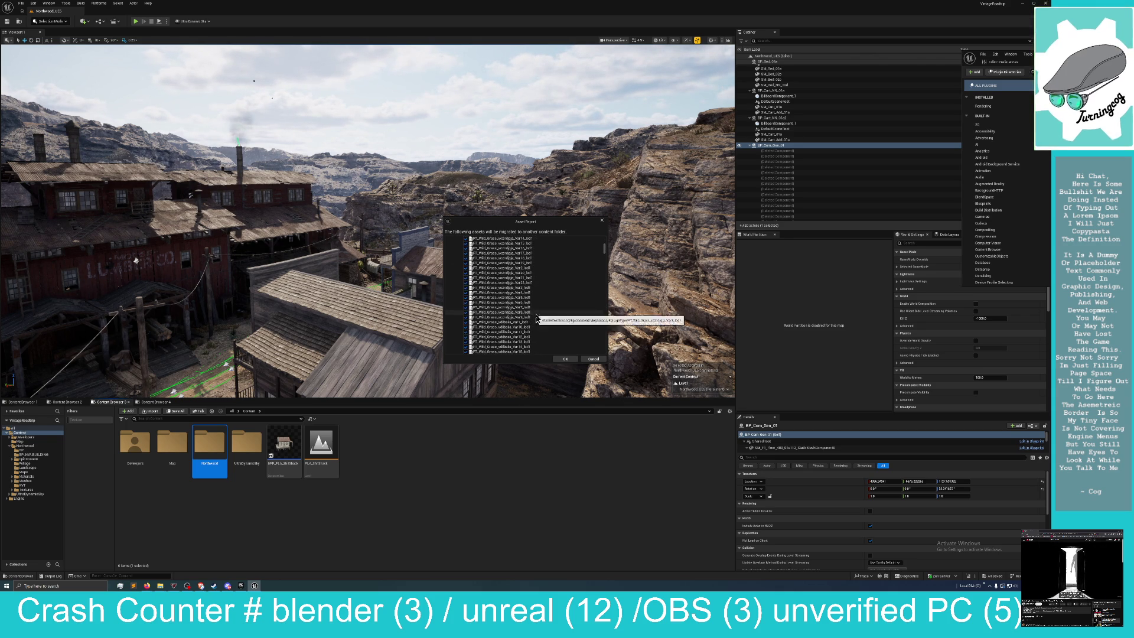
pyautogui.scroll(-3, 603, 256)
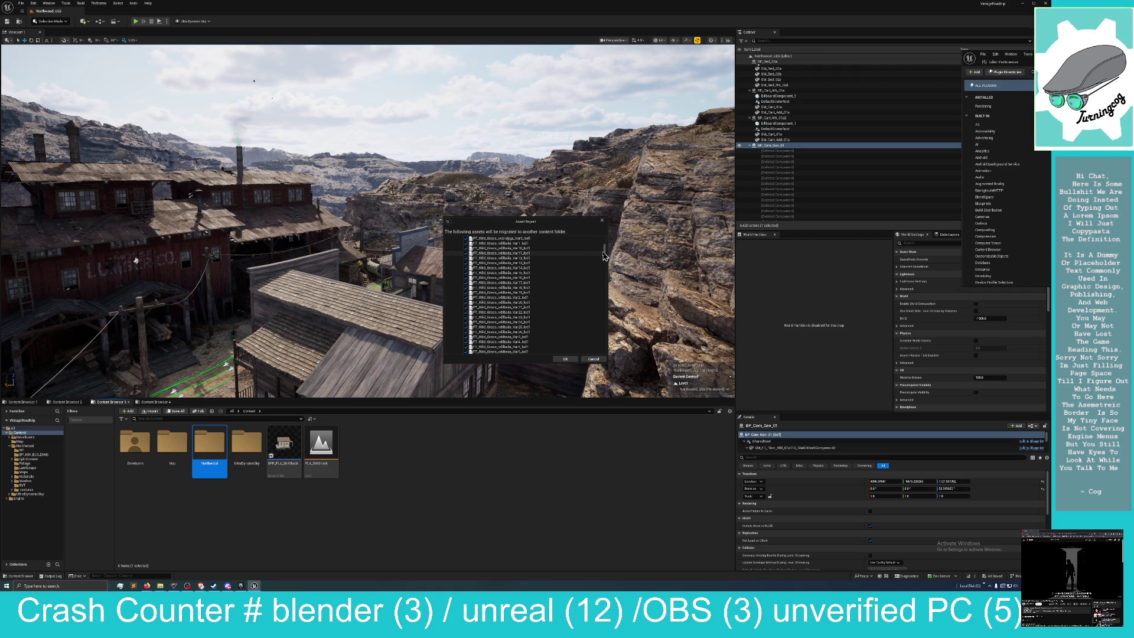
pyautogui.moveTo(603, 256)
pyautogui.mouseDown()
pyautogui.moveTo(608, 363)
pyautogui.moveTo(601, 238)
pyautogui.mouseUp()
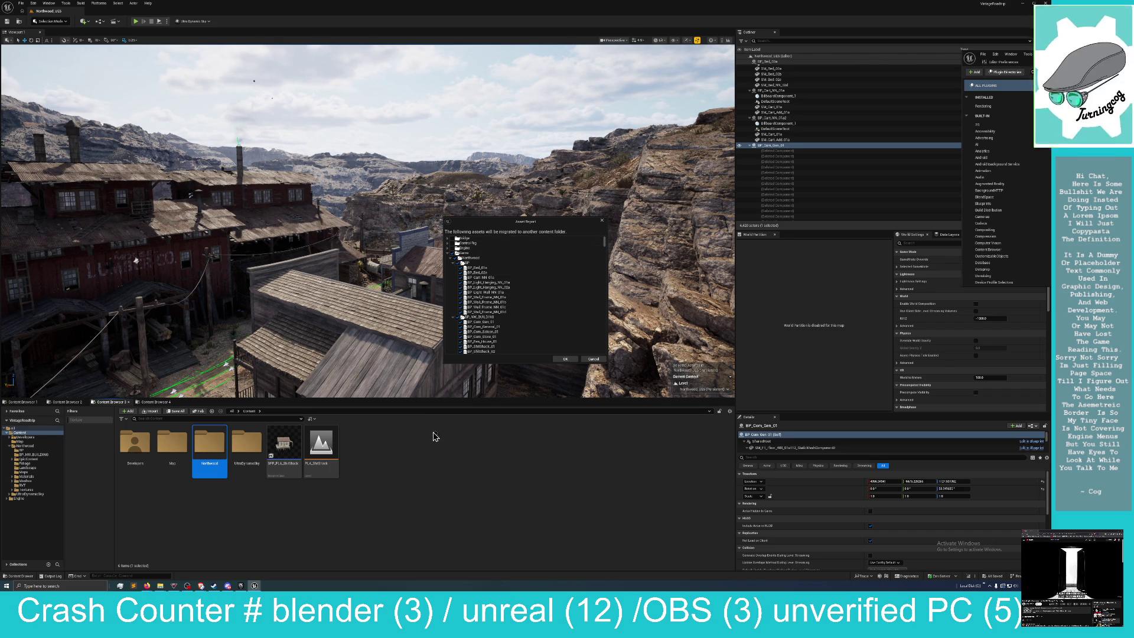
pyautogui.click(566, 359)
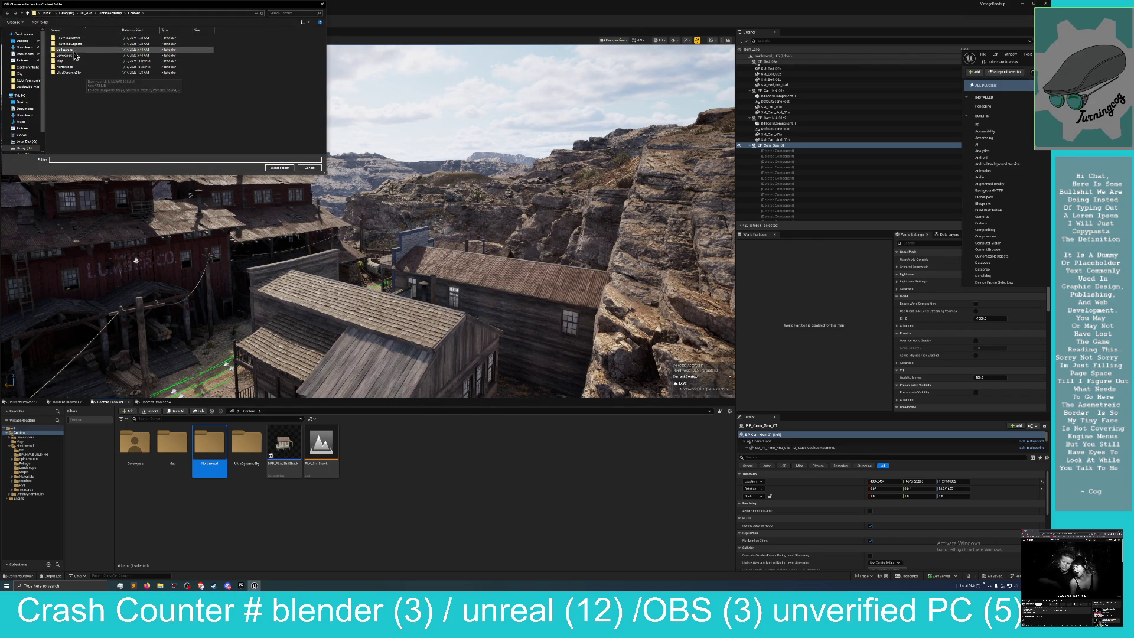
# Choose UE_2026 > City > Content as destination and answer No to all overwrite conflicts.
pyautogui.click(86, 12)
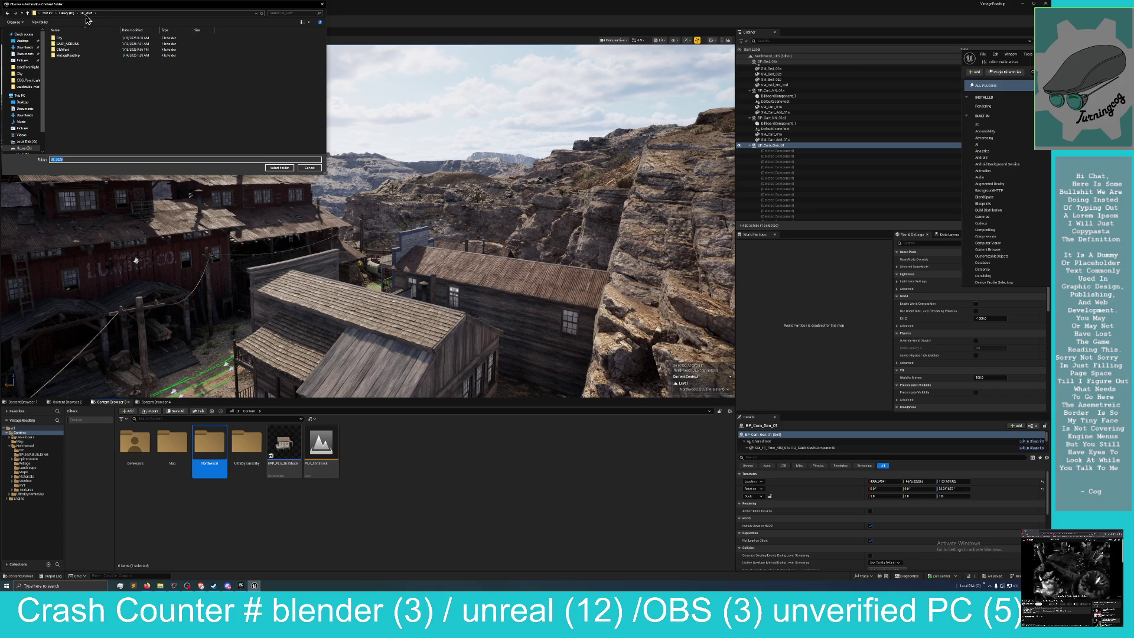
pyautogui.doubleClick(72, 39)
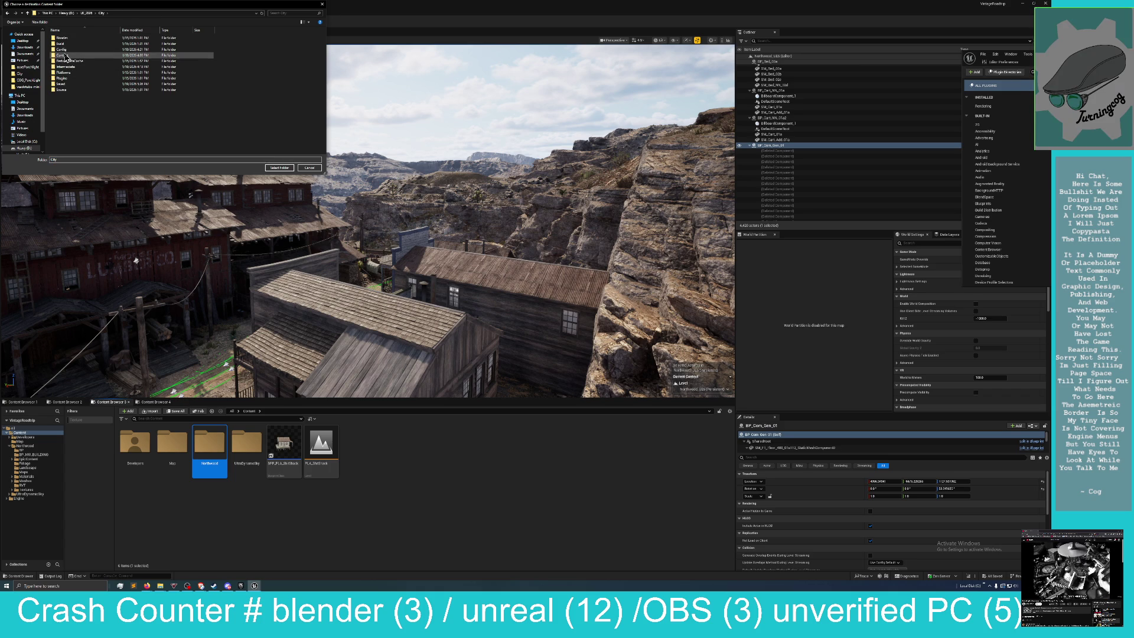
pyautogui.doubleClick(65, 55)
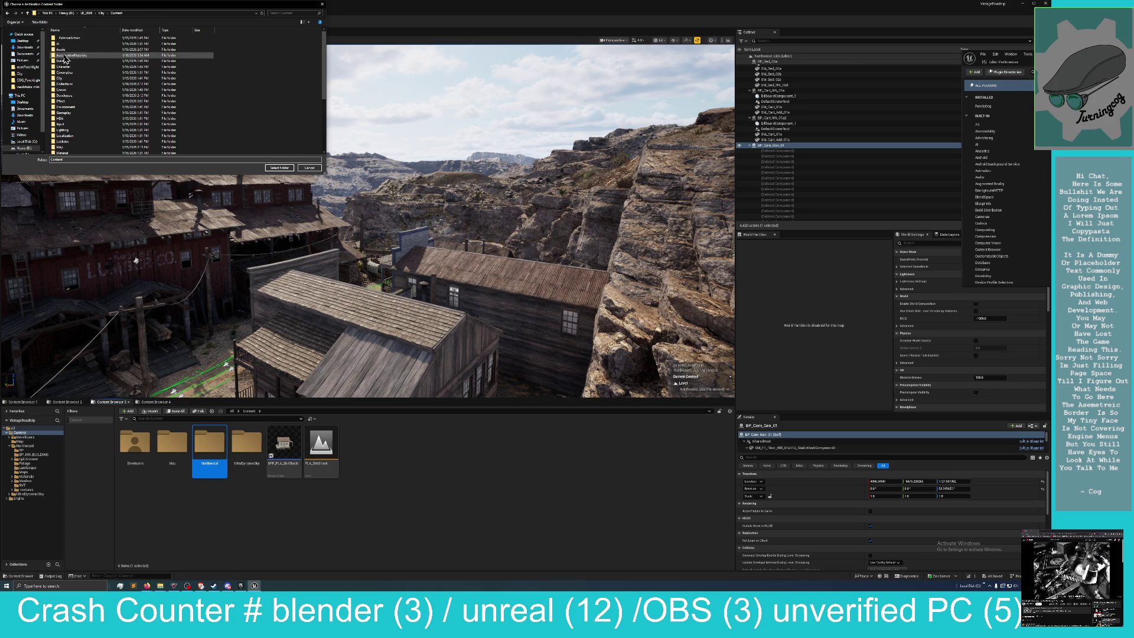
pyautogui.click(280, 169)
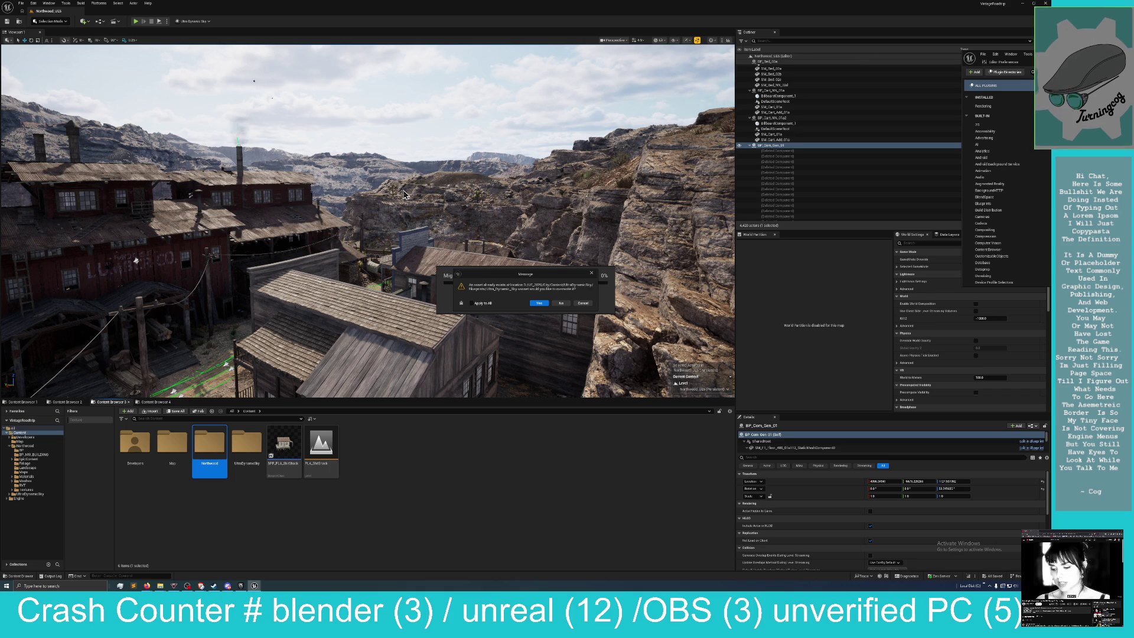
pyautogui.click(566, 307)
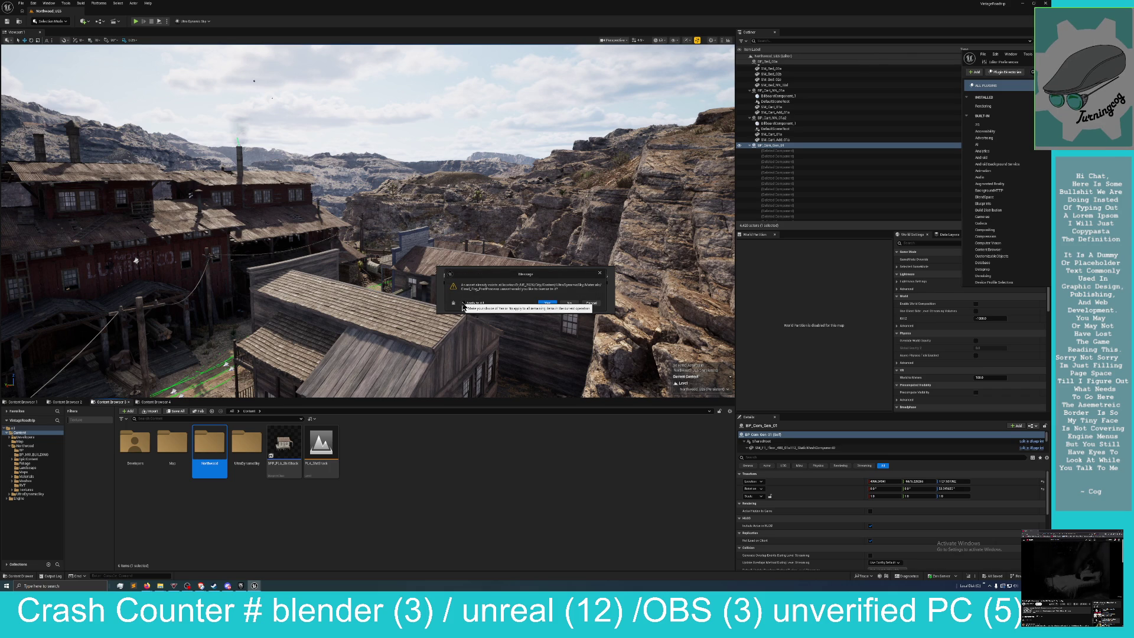
pyautogui.click(464, 304)
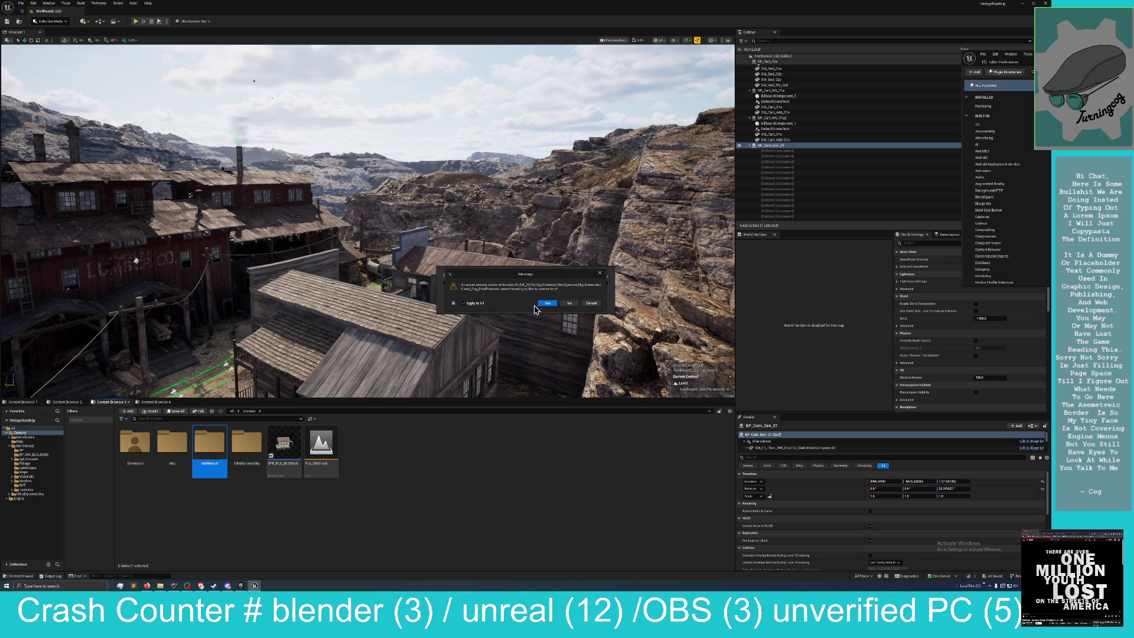
pyautogui.click(570, 305)
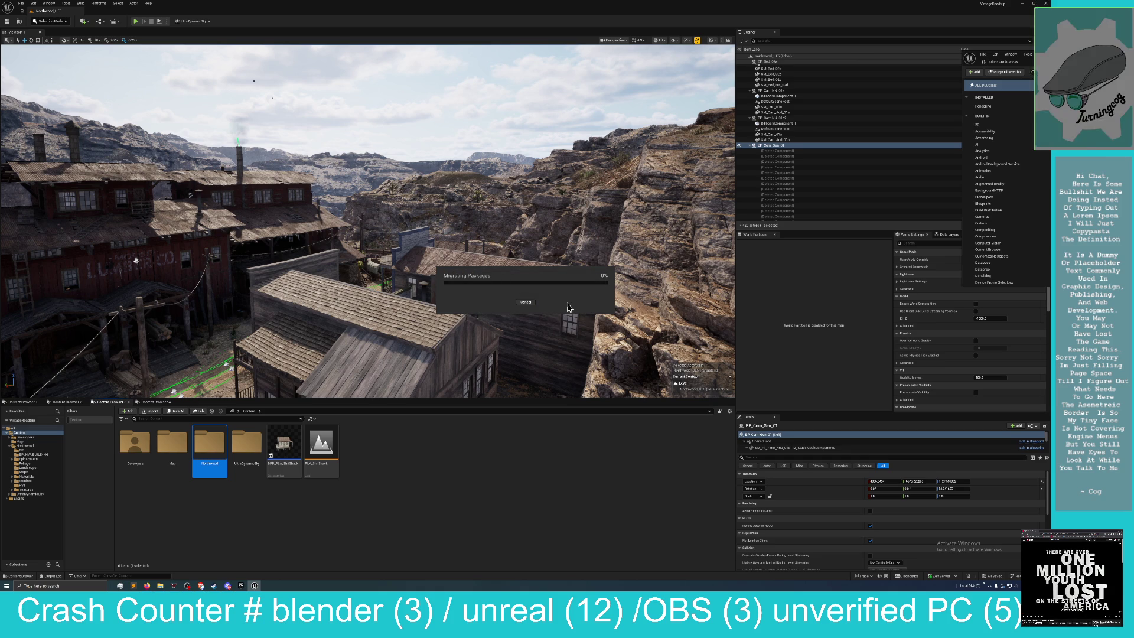
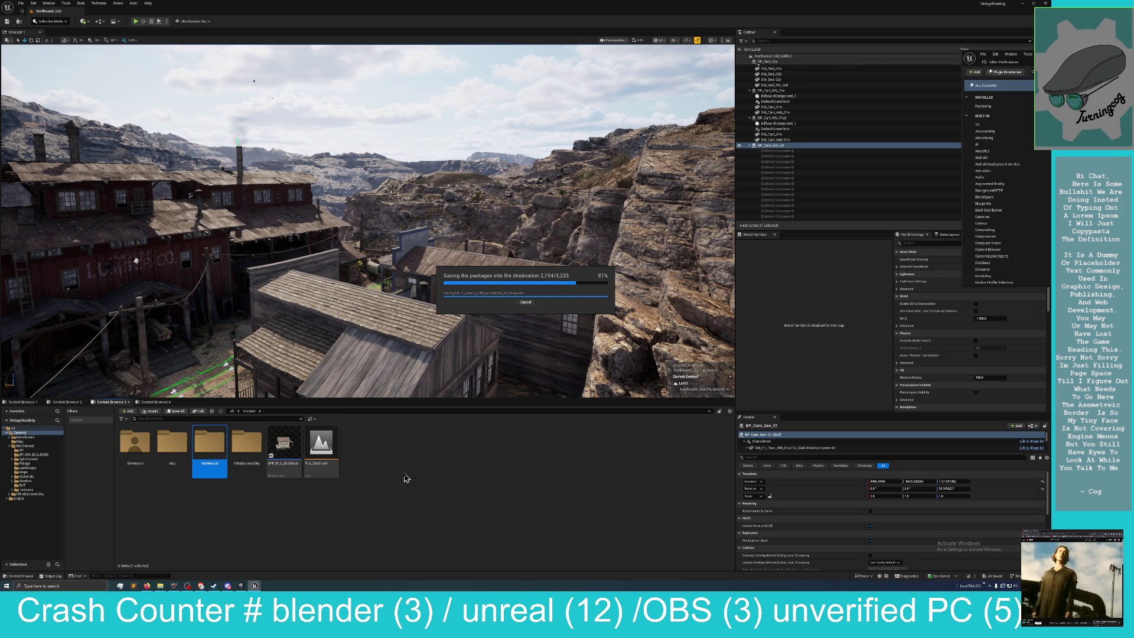
pyautogui.hotkey('alt', 'Tab')
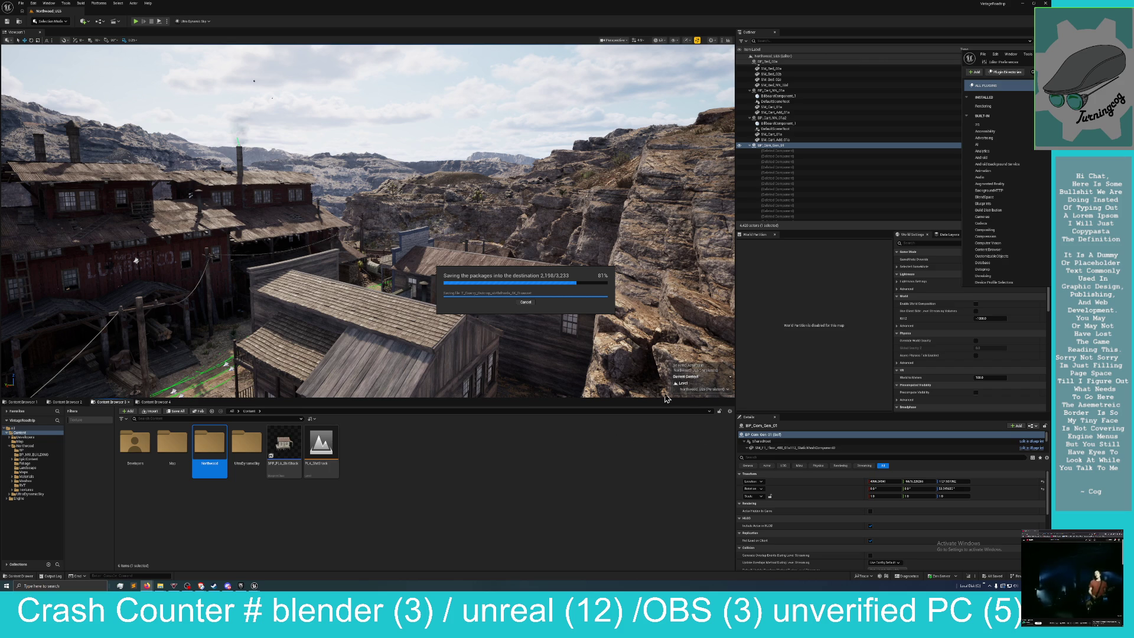